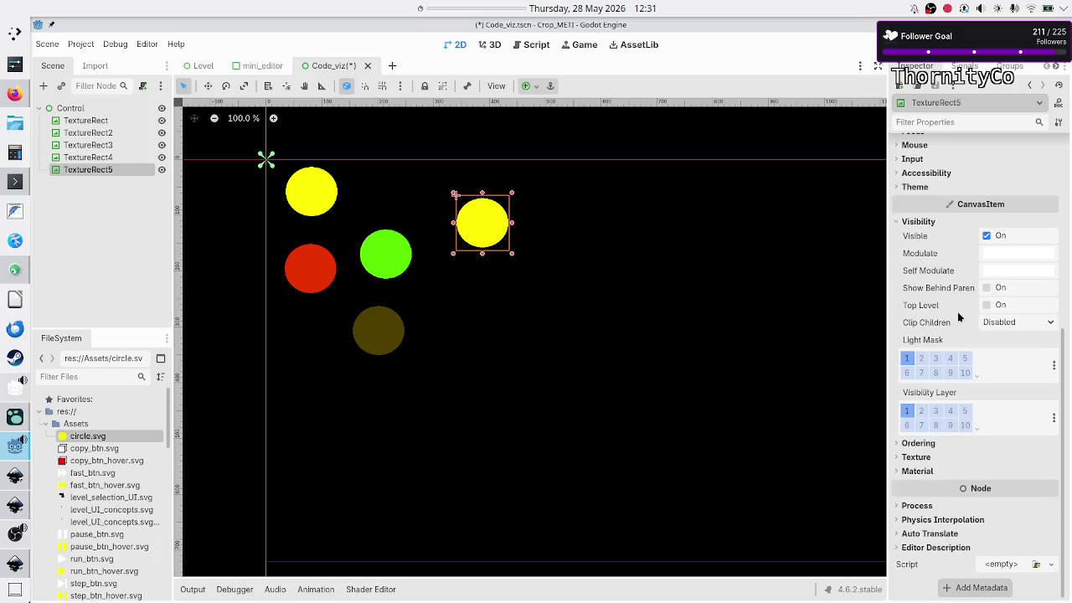
- Tint TextureRect5's Self Modulate orange so the fifth circle turns orange
click(1001, 276)
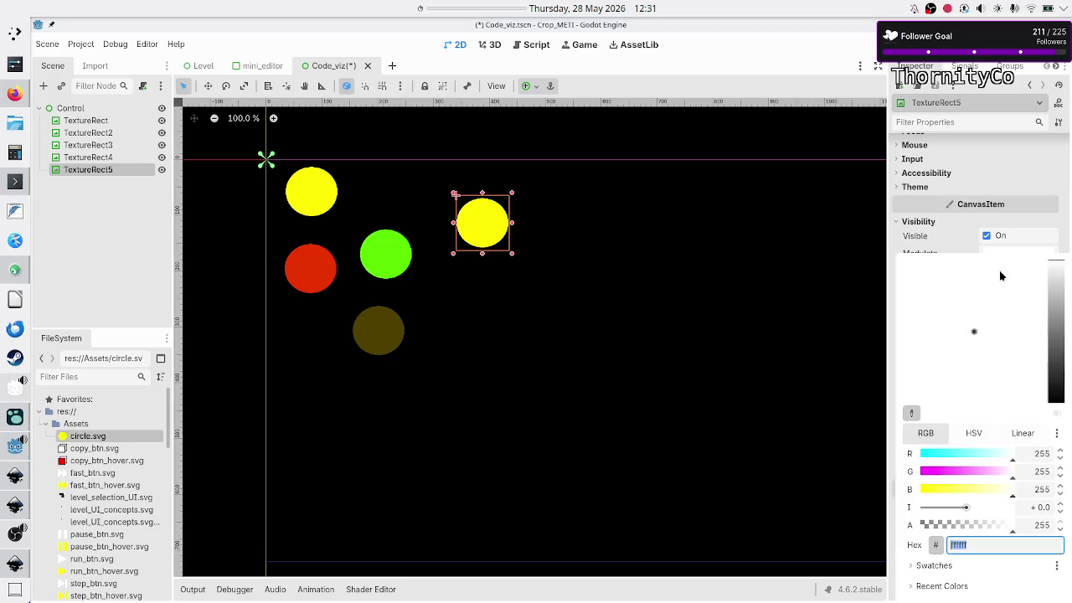
mouse_move(1053, 344)
mouse_down()
mouse_move(1064, 323)
mouse_move(930, 319)
mouse_move(924, 289)
mouse_move(922, 335)
mouse_move(961, 393)
mouse_move(974, 389)
mouse_up()
click(1027, 335)
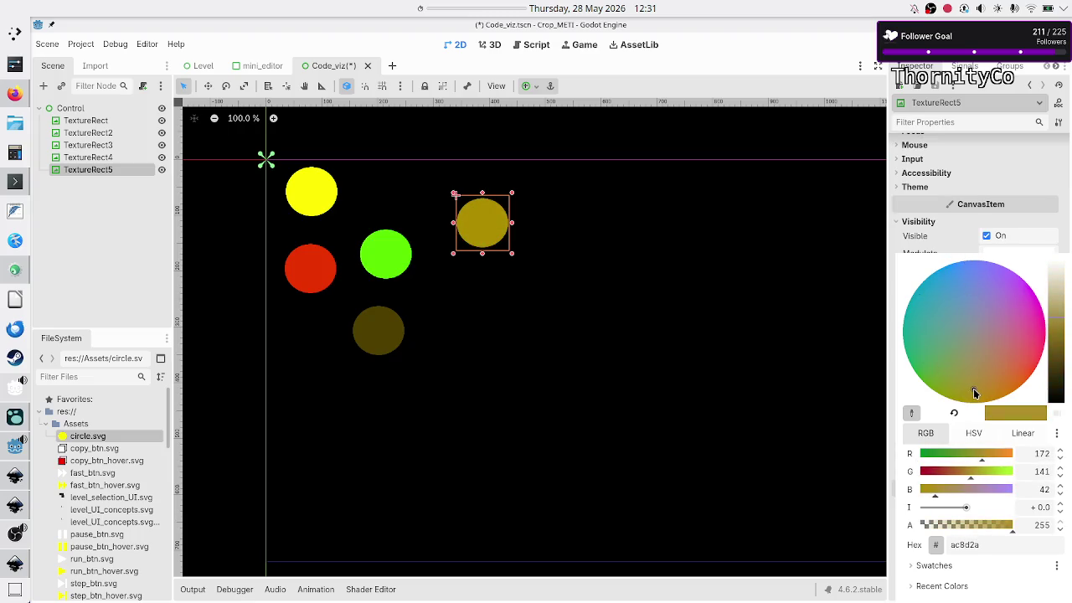
mouse_move(980, 459)
mouse_down()
mouse_move(909, 460)
mouse_move(1044, 456)
mouse_up()
click(673, 372)
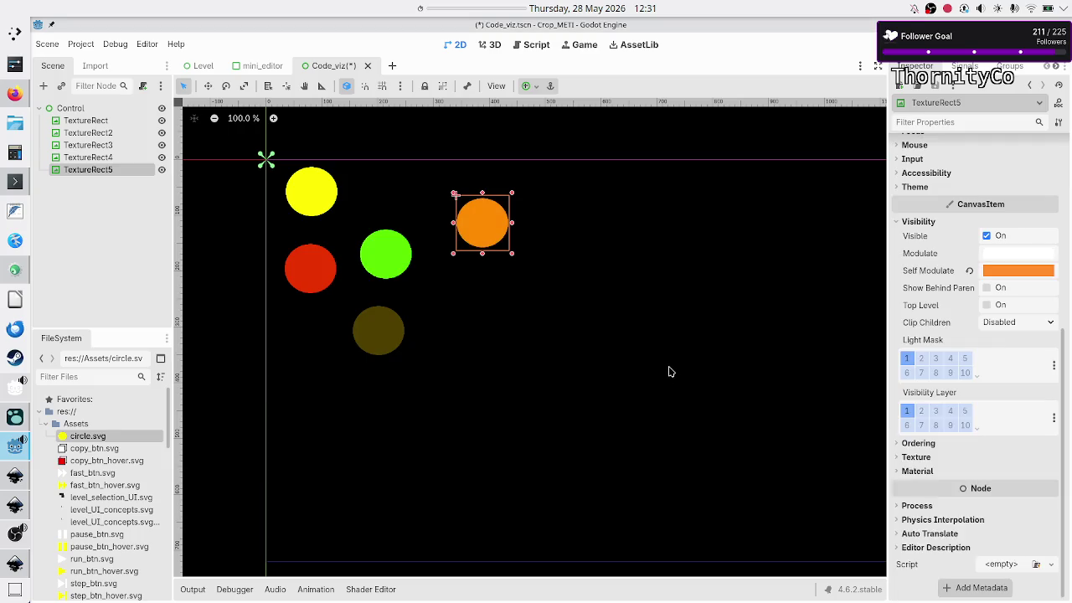
click(118, 121)
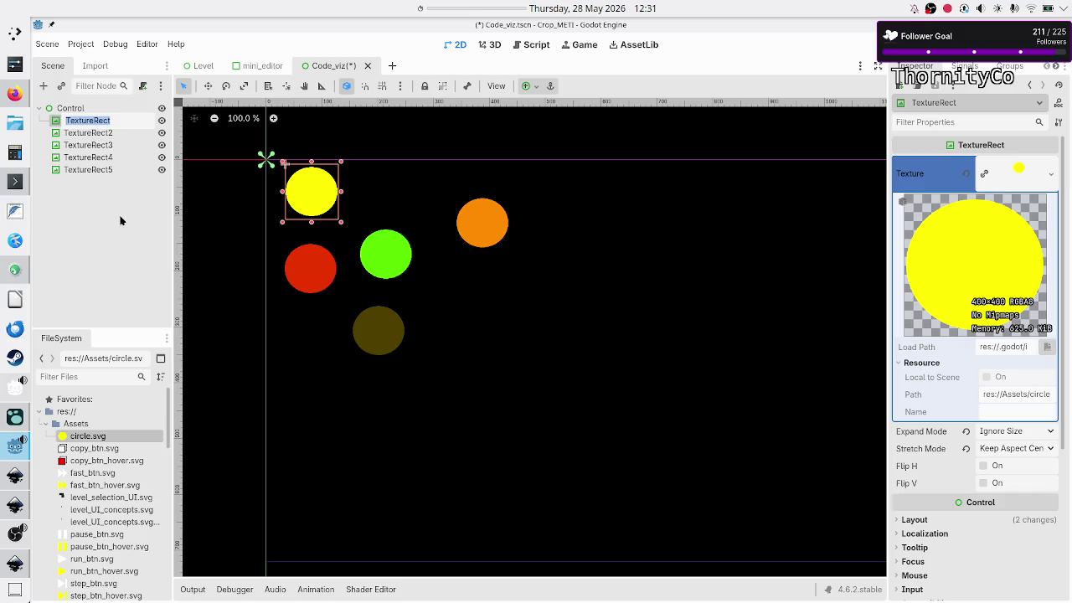
- Rename the first three circle nodes A, B and C
text(A)
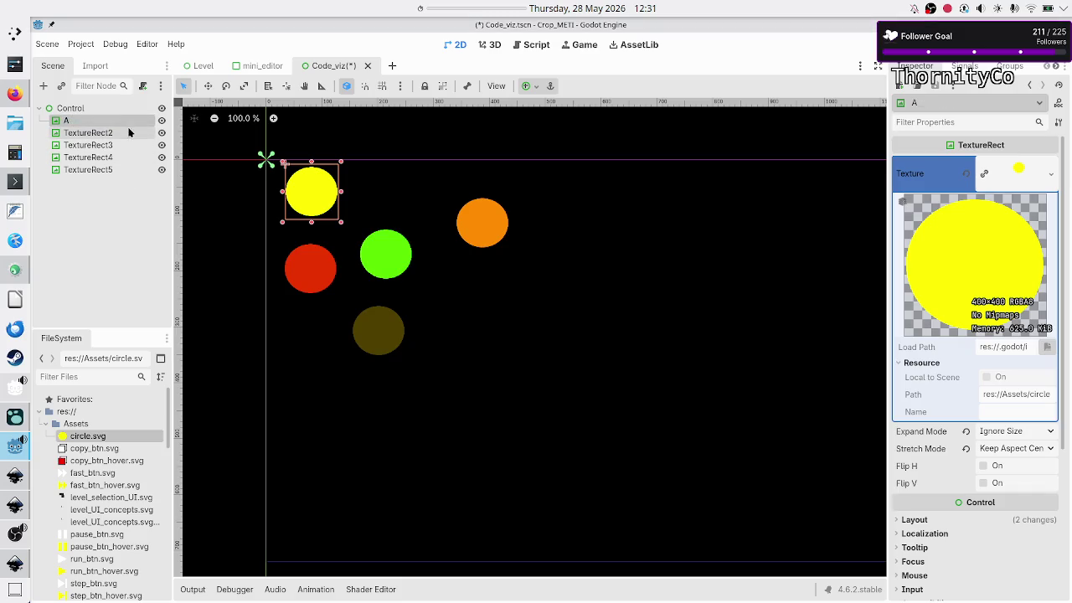
click(126, 132)
double_click(127, 130)
text(B)
key(Return)
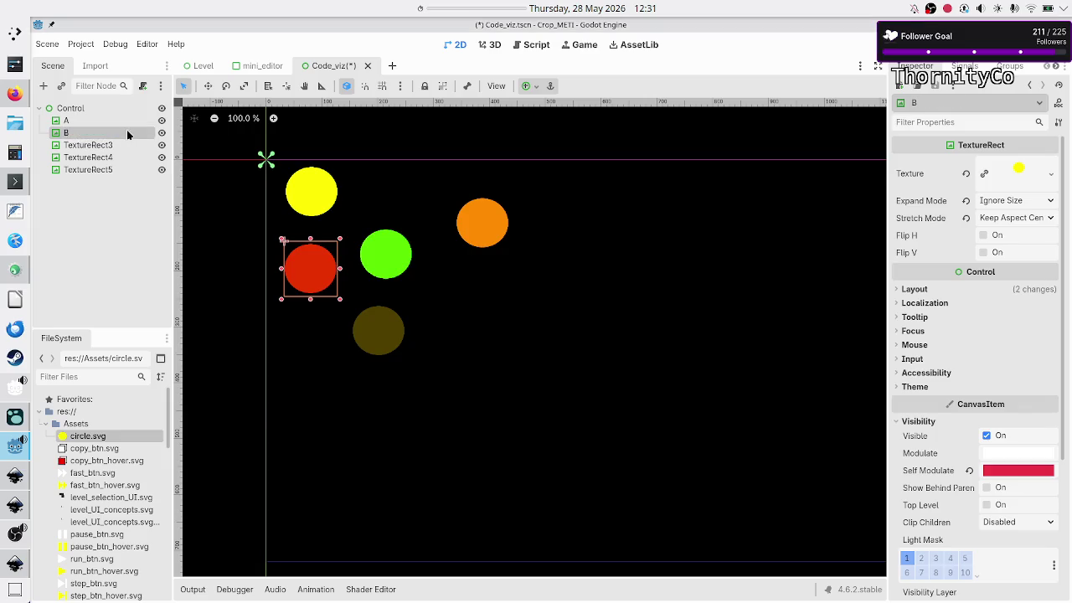
click(125, 145)
double_click(125, 144)
text(C)
key(Return)
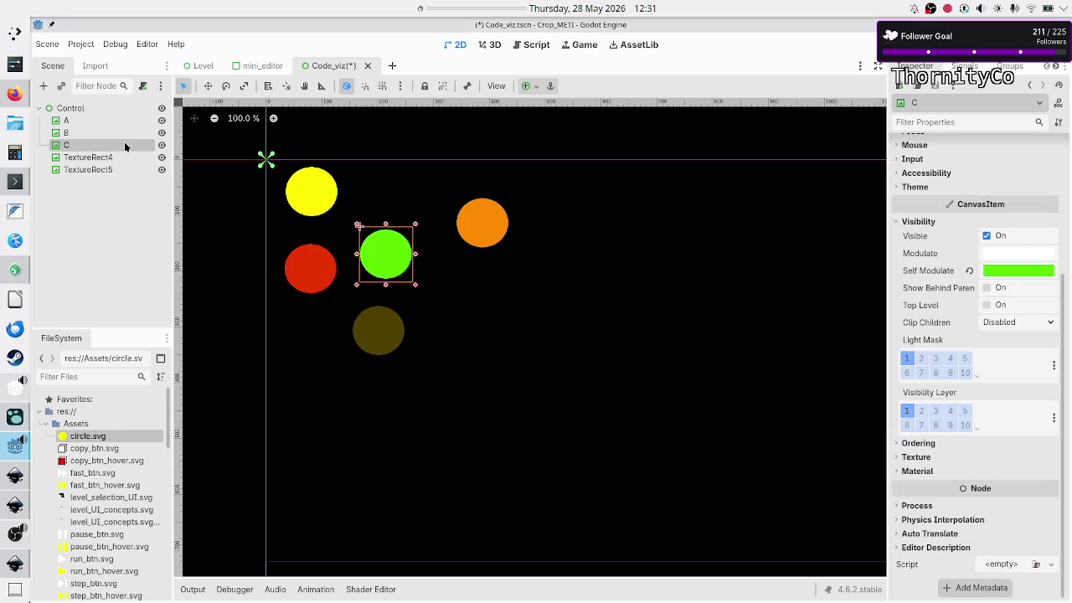
- Rename the brown and orange circle nodes D and E
click(119, 157)
double_click(119, 157)
text(D)
key(Return)
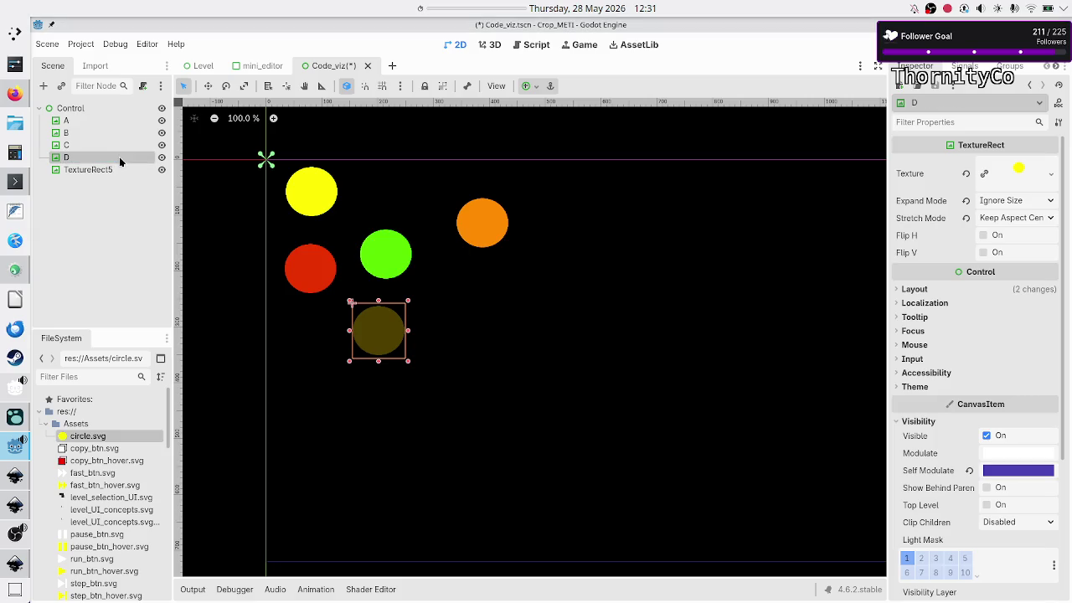
click(116, 171)
double_click(116, 171)
text(E)
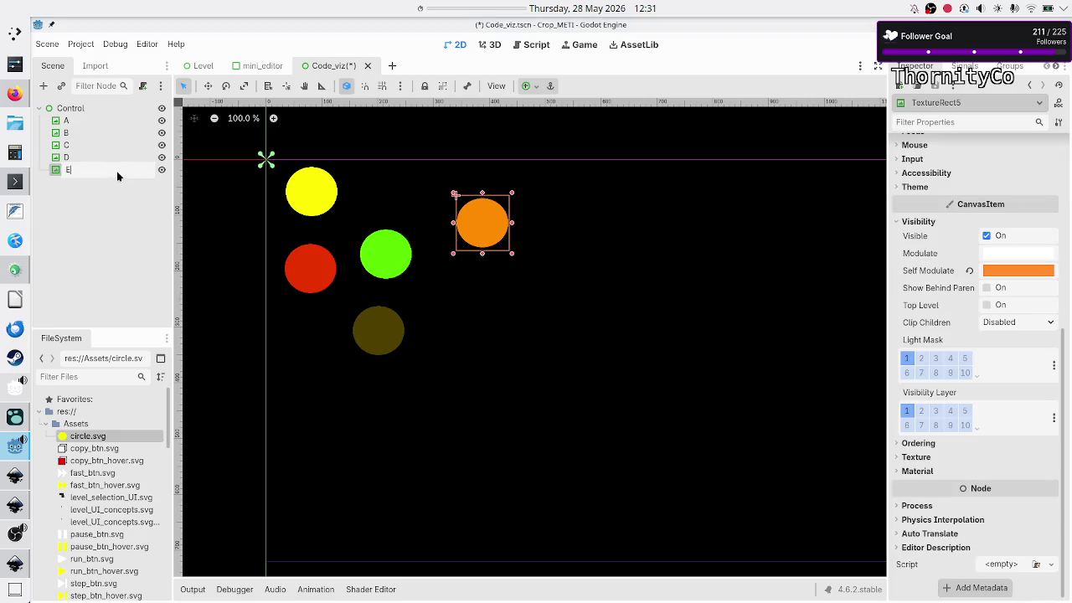
key(Return)
click(108, 118)
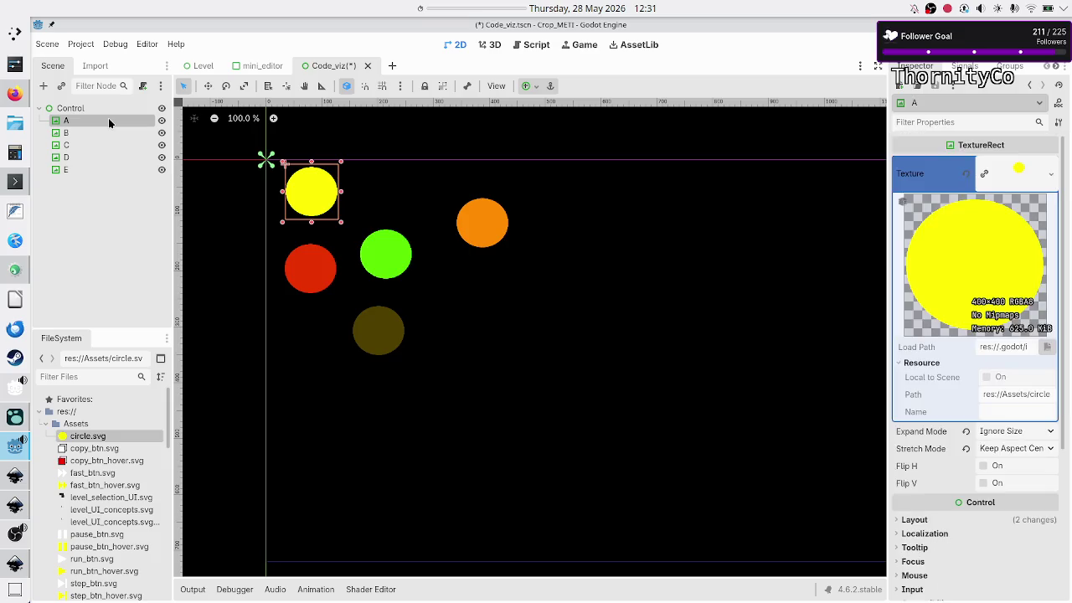
- Add a Label child under A with the Full Rect anchor preset
click(43, 86)
text(label)
key(Return)
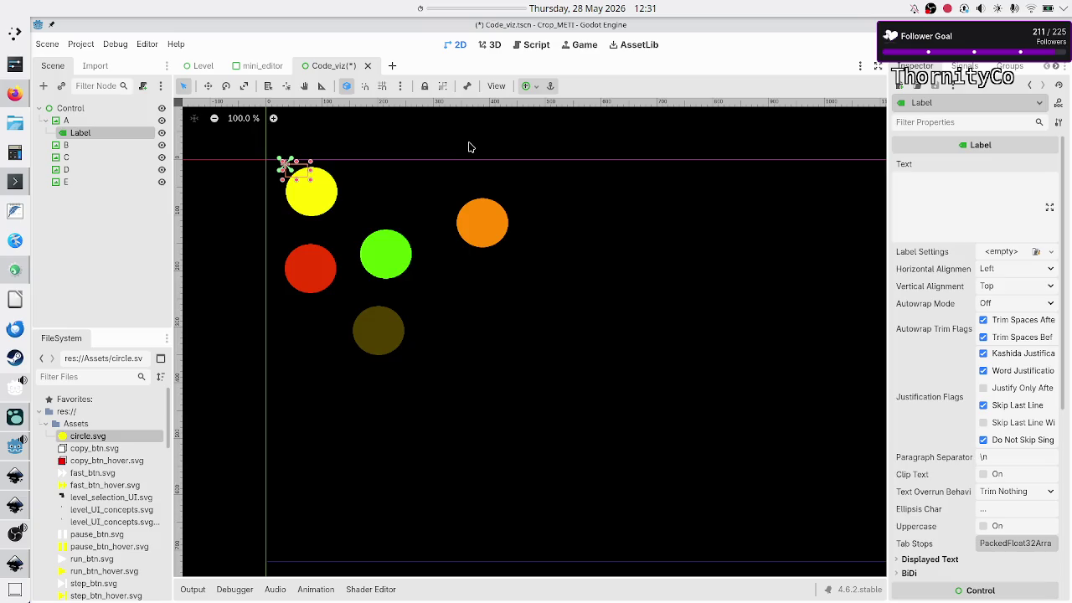
click(536, 87)
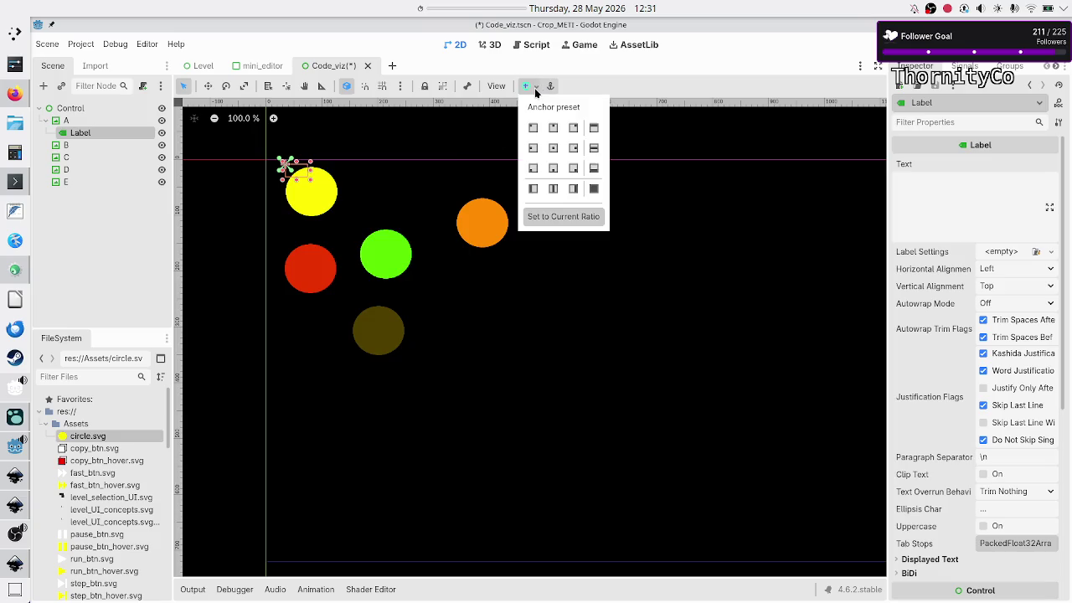
click(594, 188)
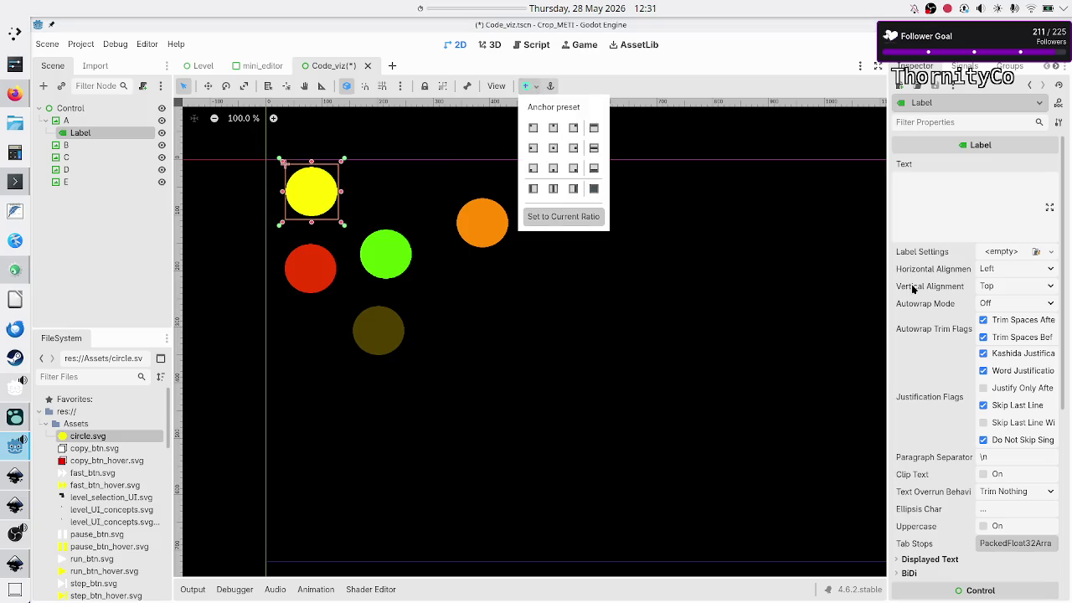
click(974, 197)
- Set the label text to A, centred horizontally and vertically
click(928, 201)
text(A)
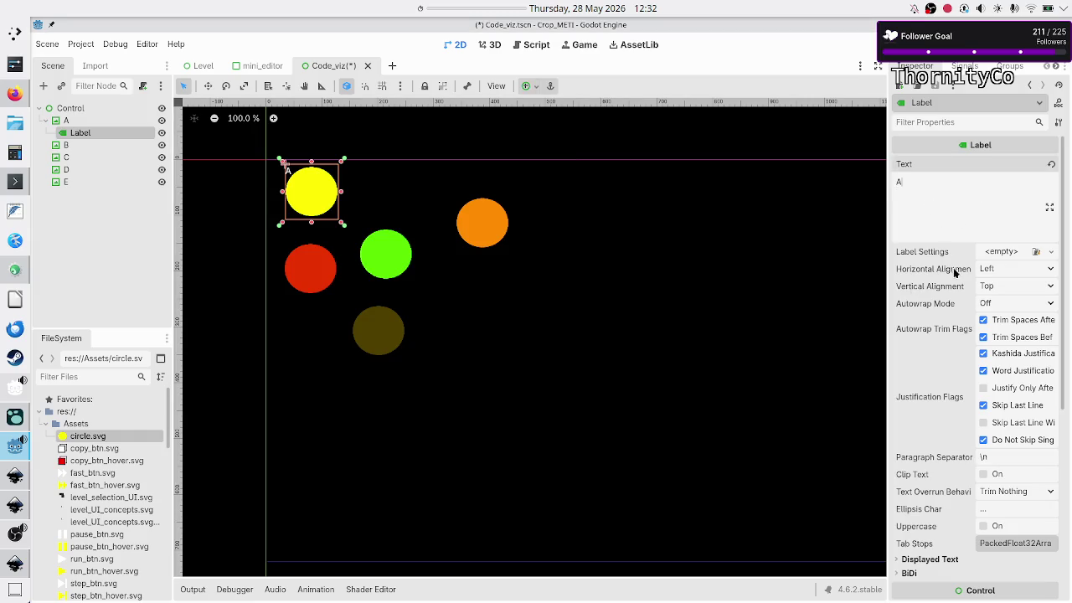
click(999, 268)
click(1003, 302)
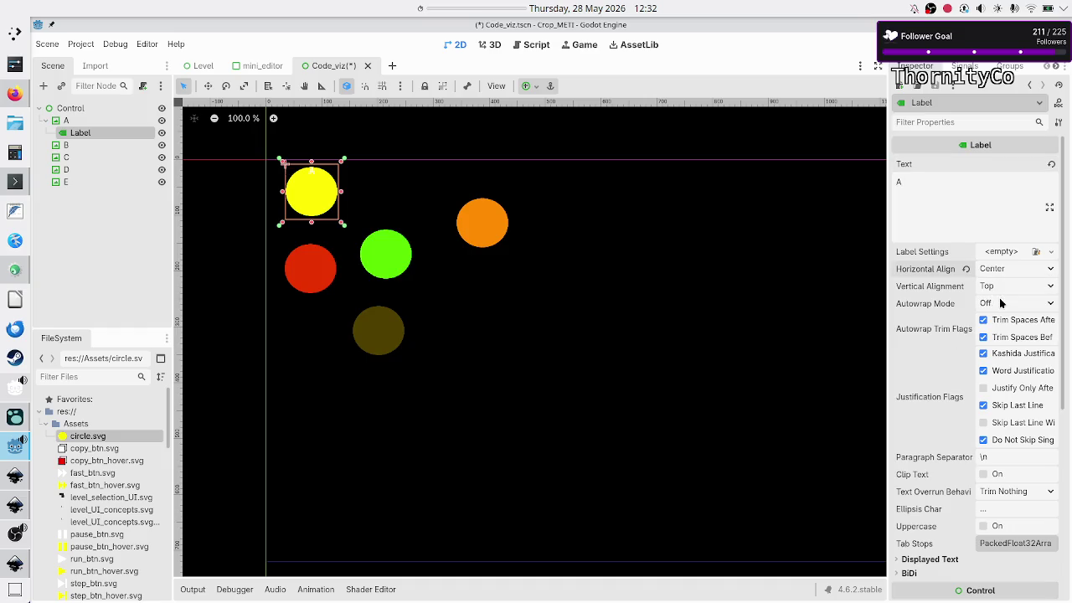
click(1012, 288)
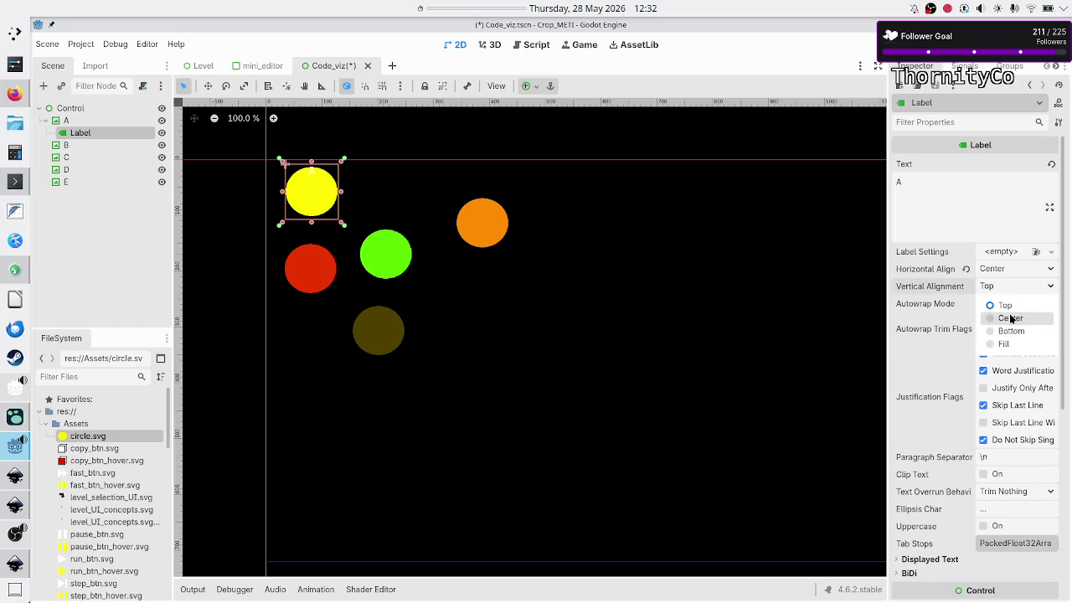
click(1011, 318)
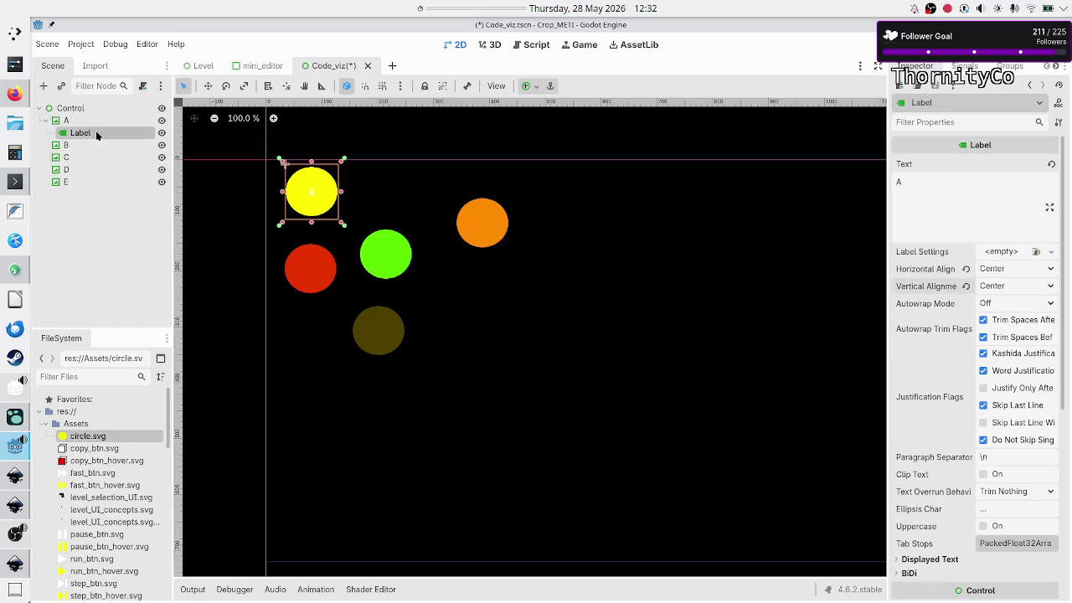
click(56, 121)
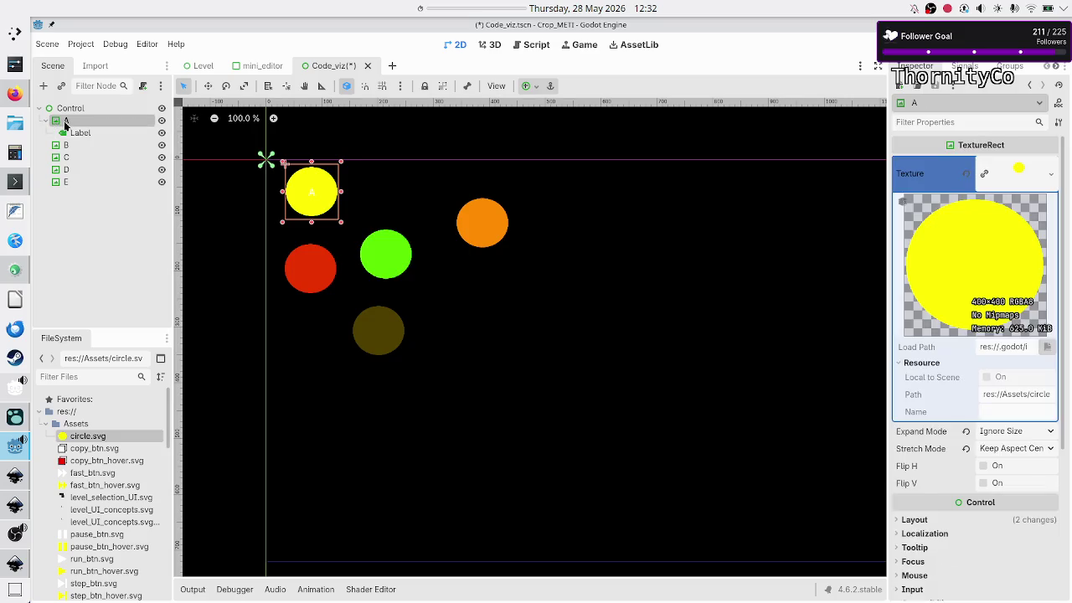
- Override A's label Font Color to black (000000) in Theme Overrides > Colors
click(77, 132)
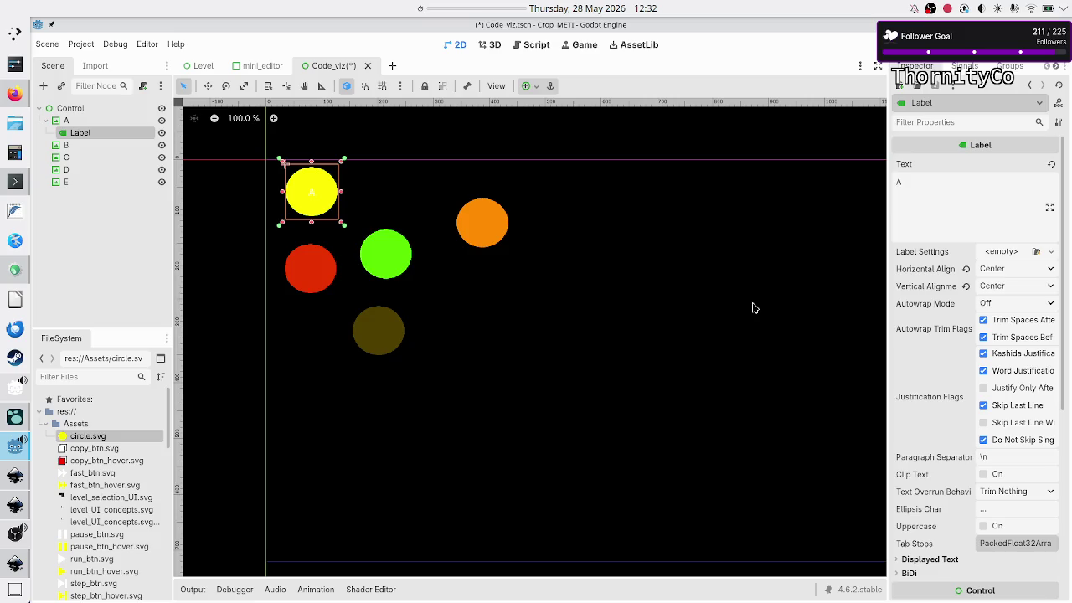
scroll(972, 366, down, 5)
scroll(972, 366, up, 1)
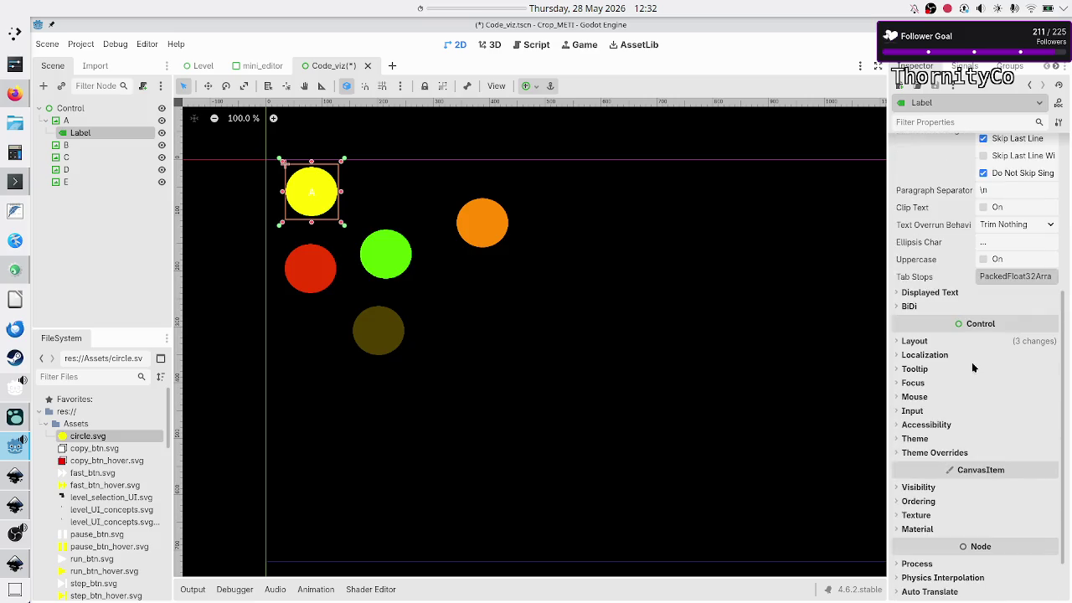
click(932, 453)
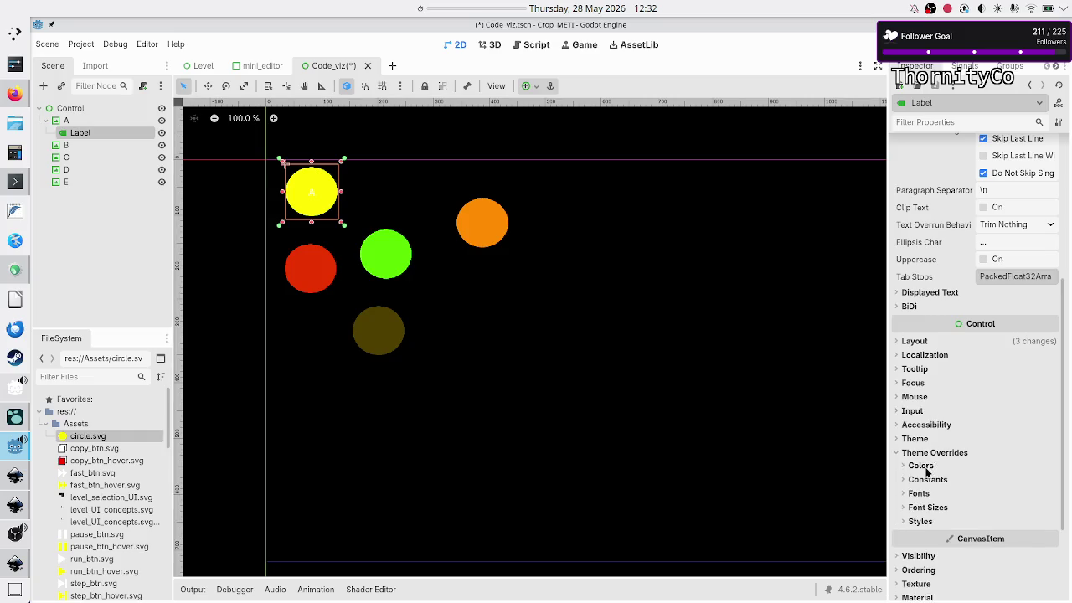
click(927, 467)
click(988, 480)
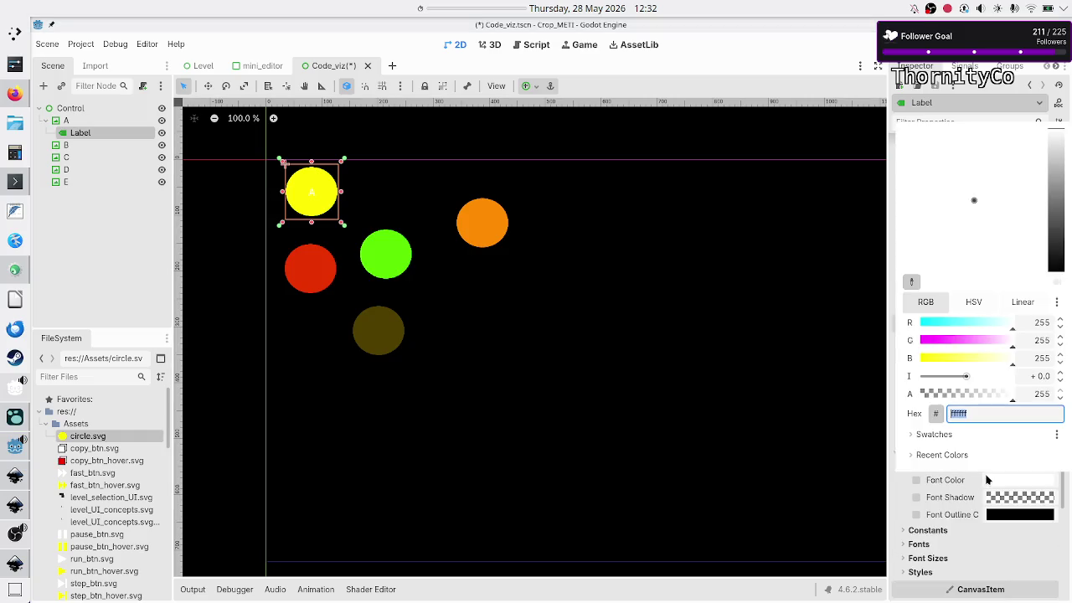
click(1063, 220)
drag(1063, 221, 1067, 285)
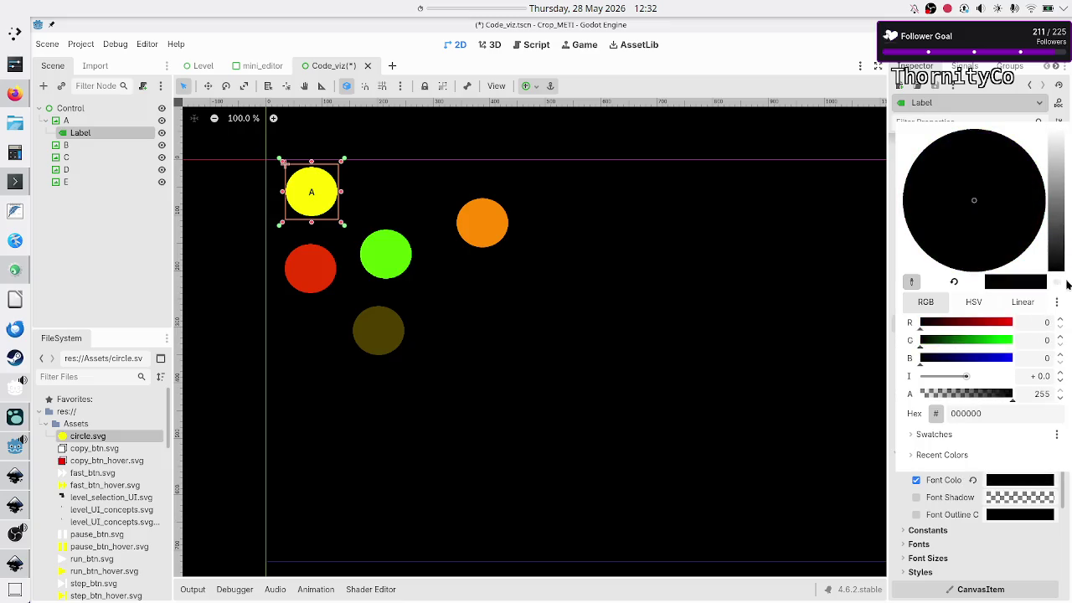
click(113, 216)
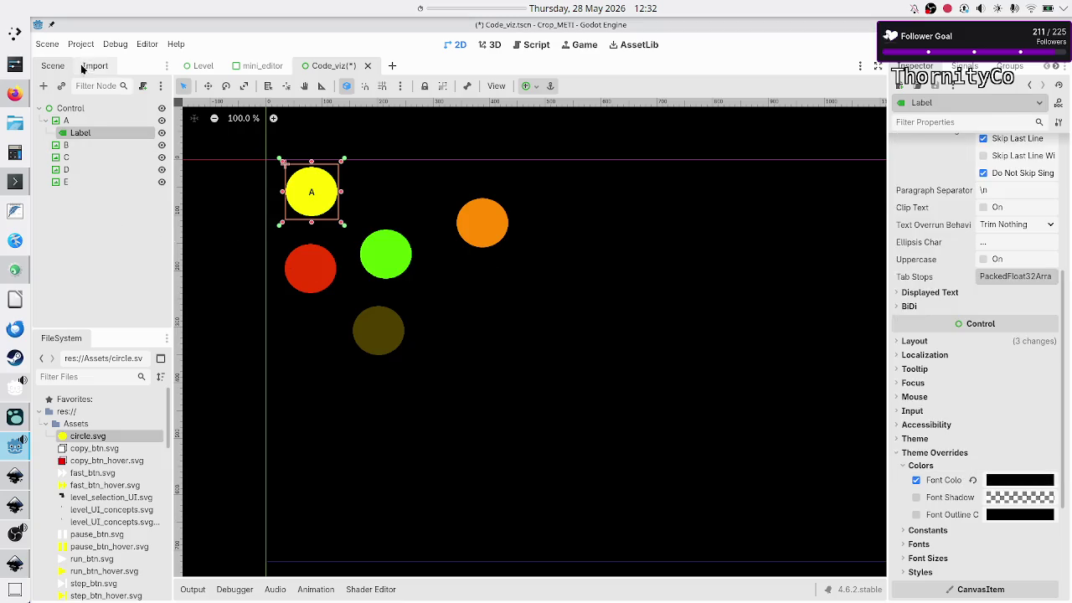
click(66, 146)
- Paste a copy of the label under circles B, C, D and E
key(ctrl+v)
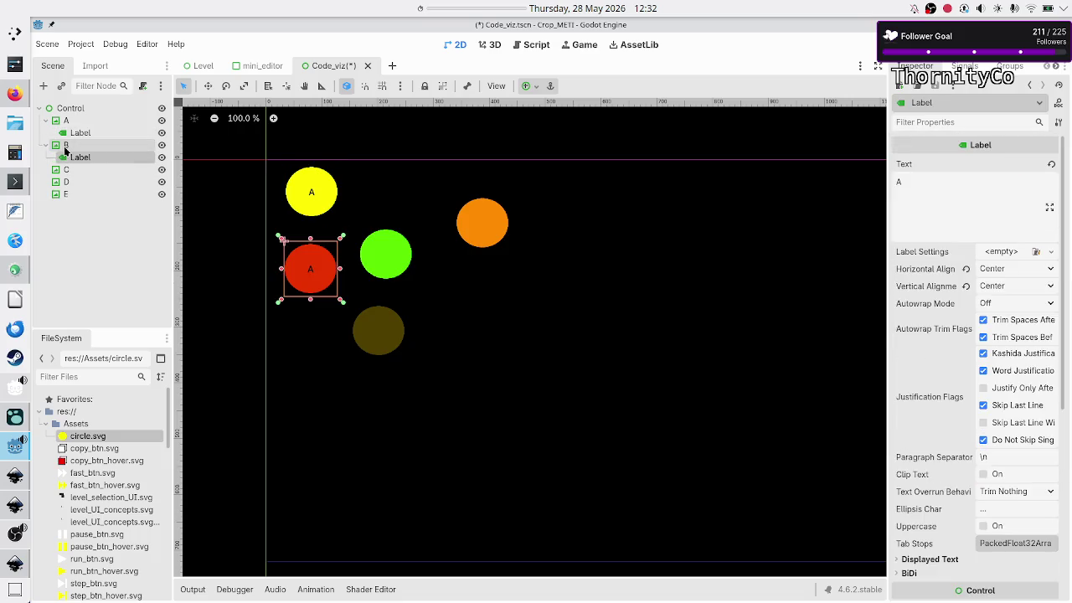
click(77, 169)
key(ctrl+v)
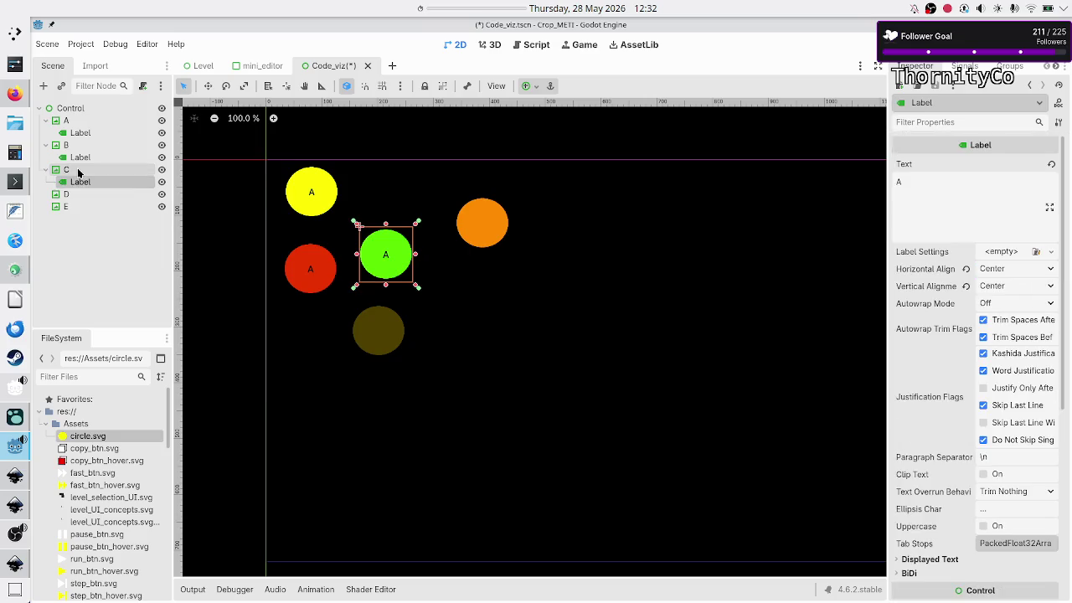
click(75, 194)
key(ctrl+v)
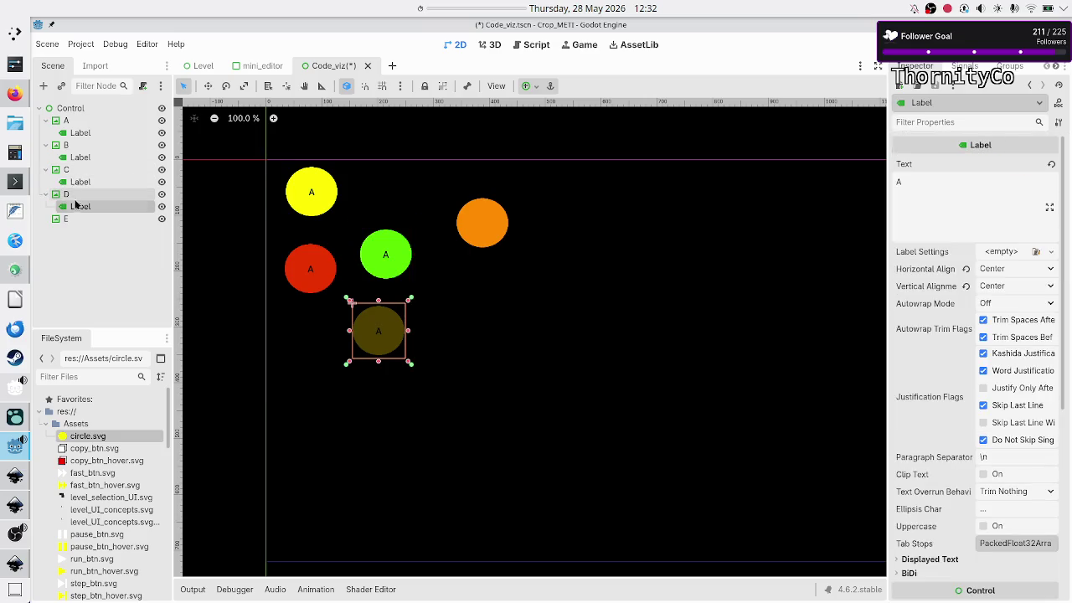
click(69, 221)
key(ctrl+v)
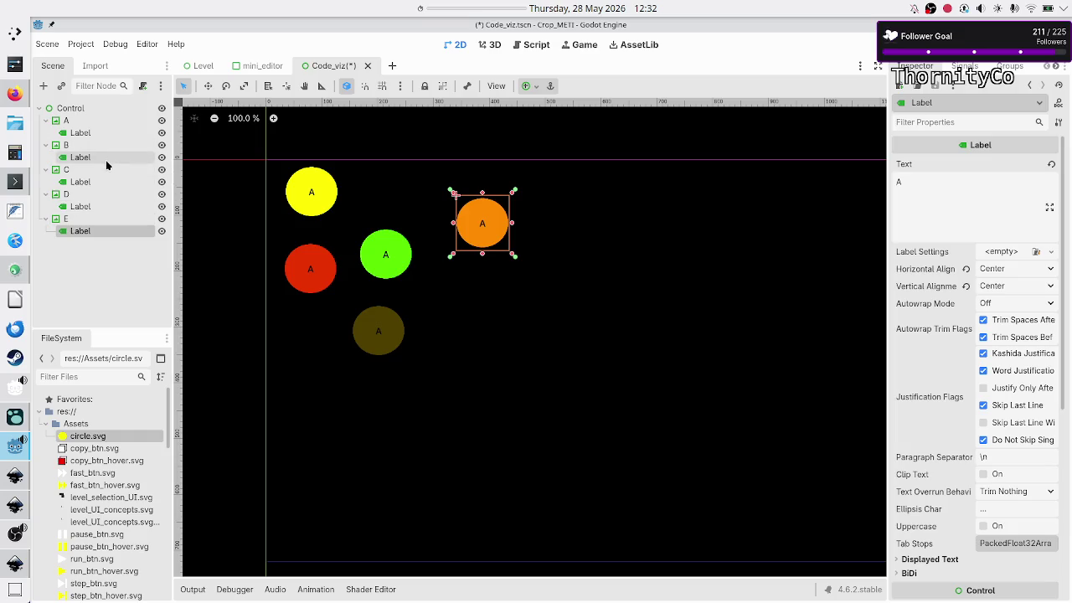
- Change the pasted labels' text to B, C and D
click(105, 158)
double_click(957, 196)
text(B)
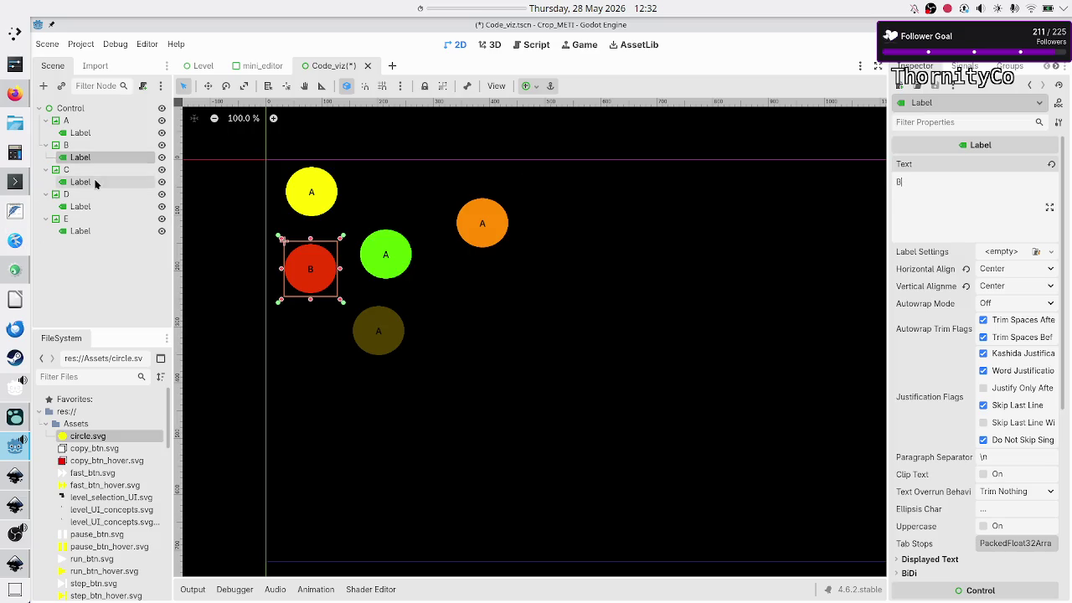
click(96, 182)
double_click(930, 207)
text(C)
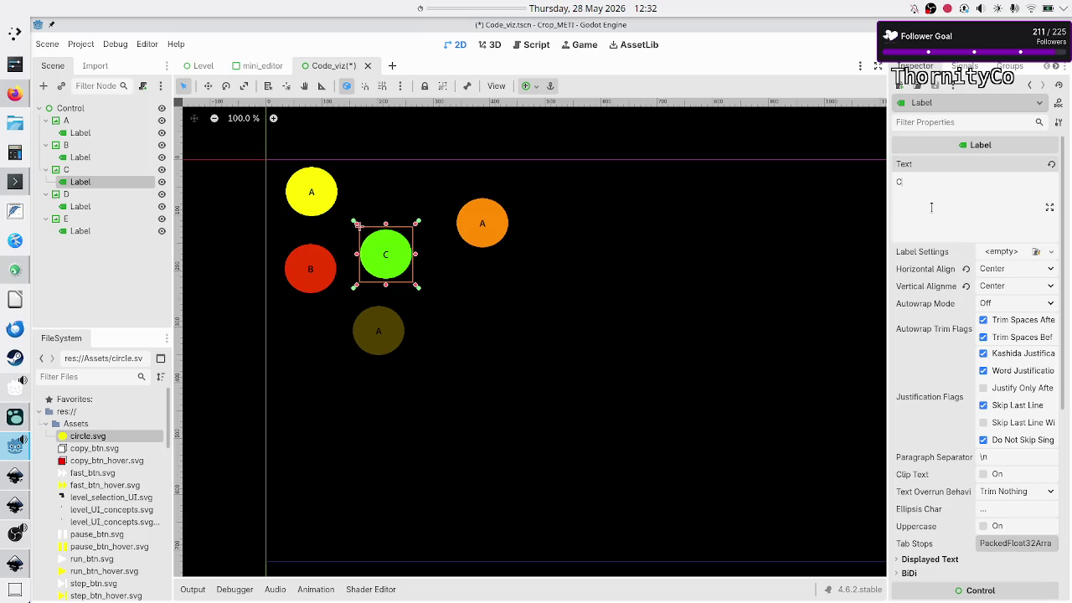
click(130, 207)
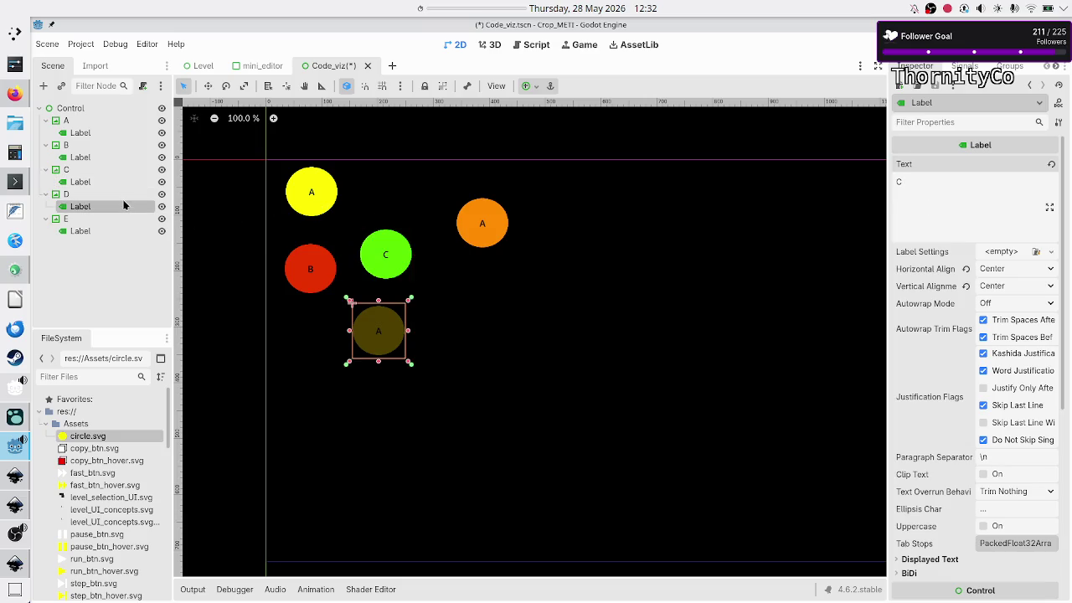
double_click(938, 193)
text(D)
- Override D's label Font Color to white
scroll(930, 399, down, 5)
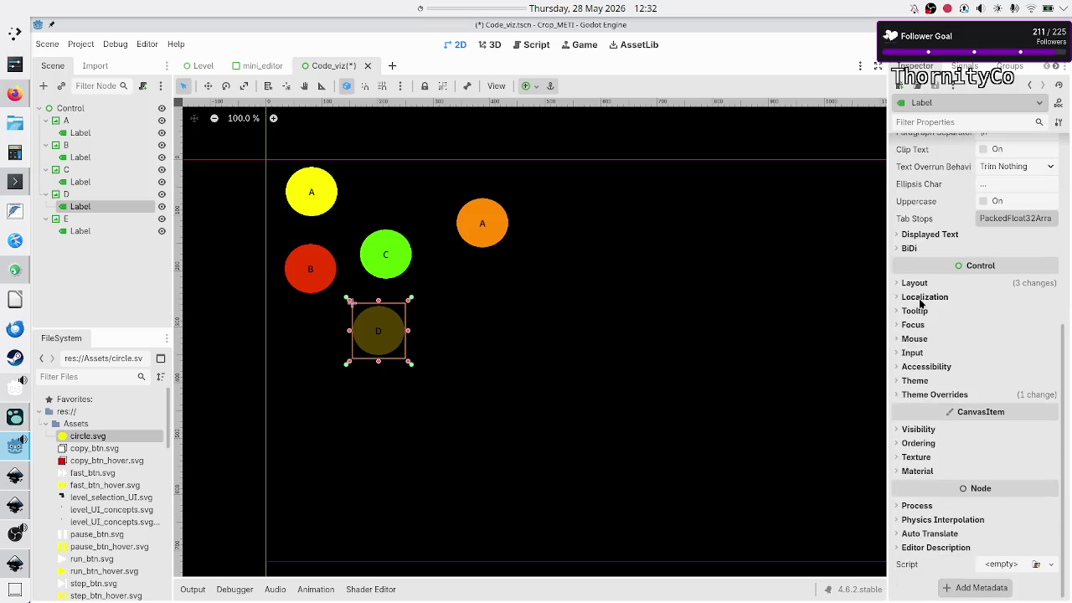
click(928, 395)
click(925, 408)
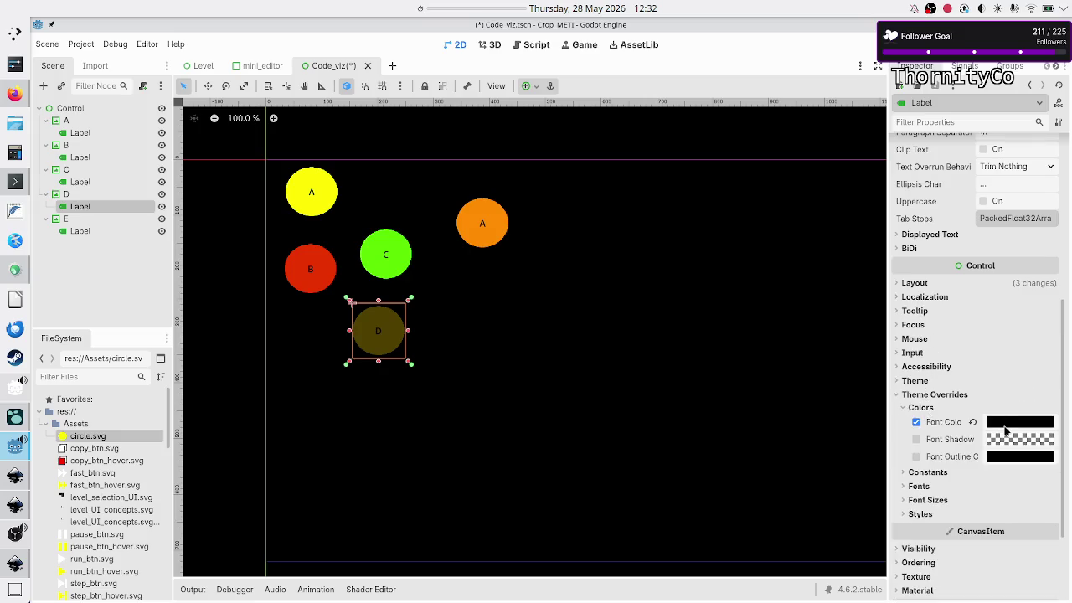
click(1007, 427)
click(1062, 195)
drag(1061, 194, 1061, 74)
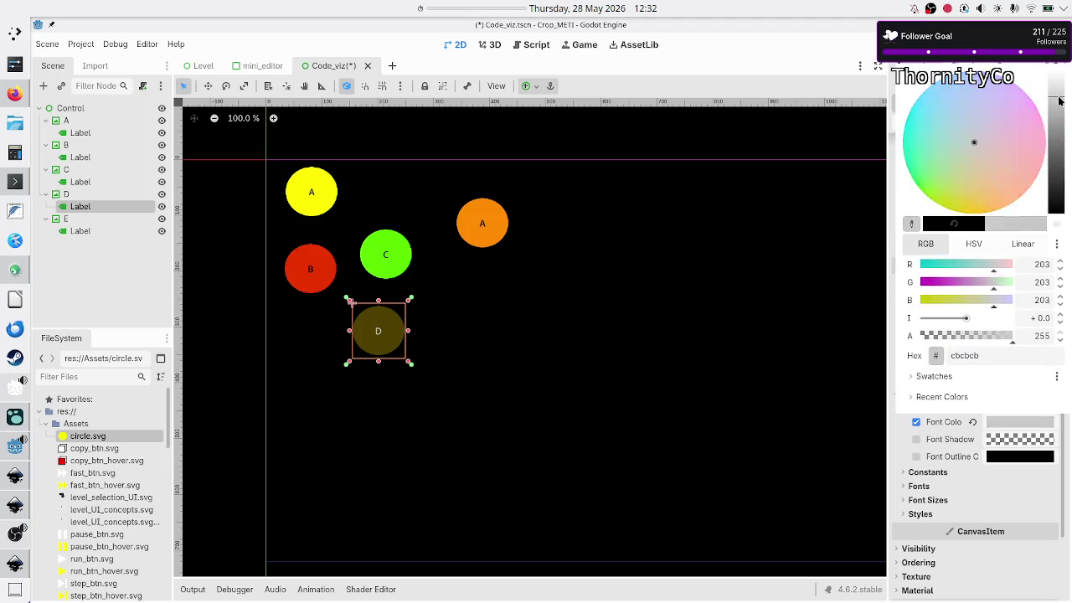
click(69, 228)
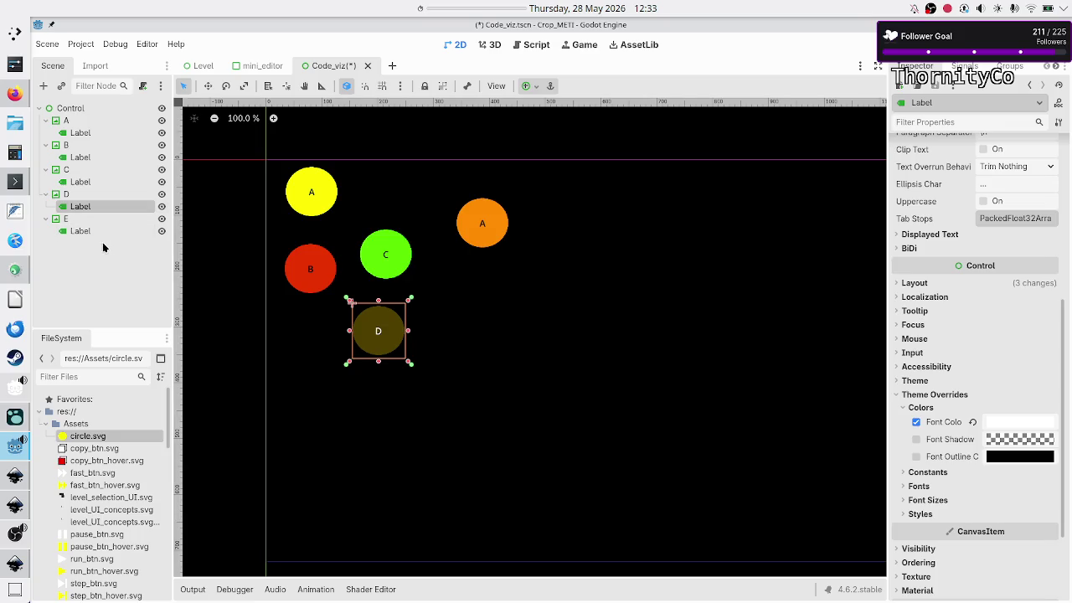
- Set the orange circle's label text to E and save the scene
click(104, 231)
double_click(933, 189)
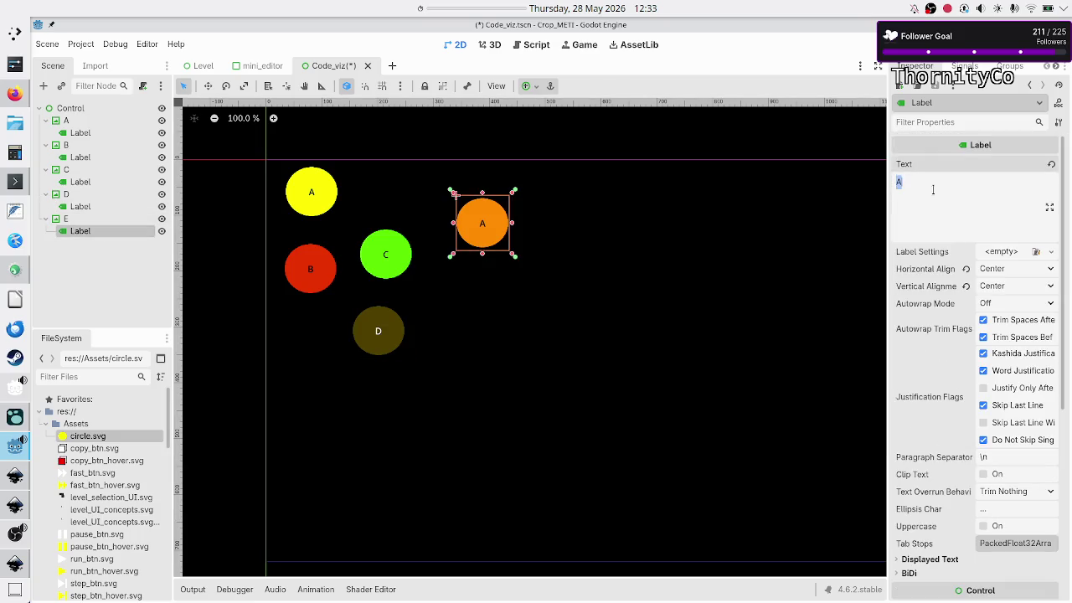
text(E)
key(ctrl+s)
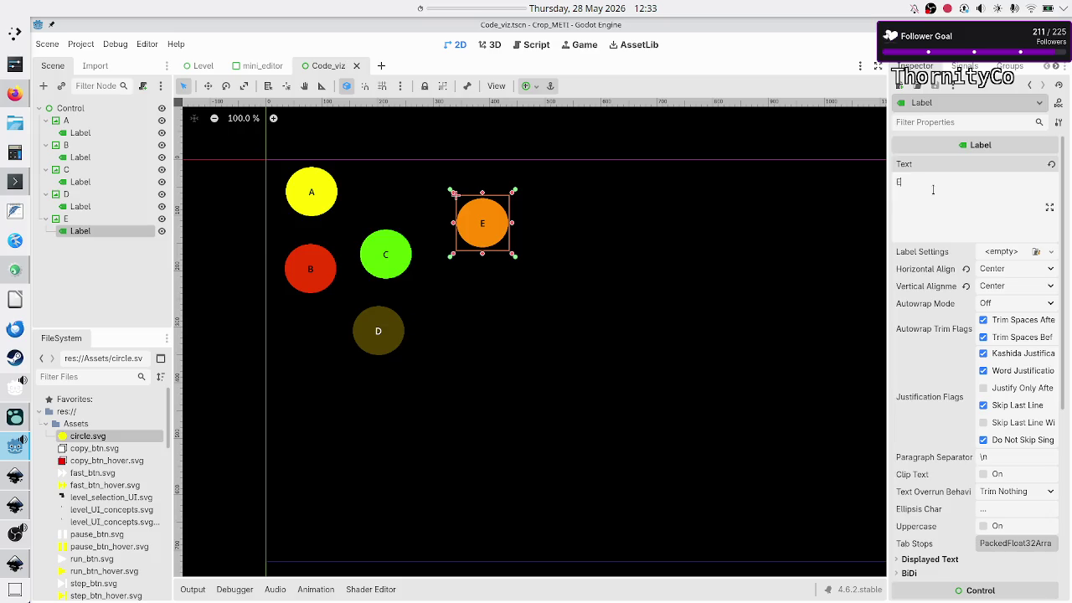
- Collapse circle nodes E through A in the Scene dock
click(44, 218)
click(44, 194)
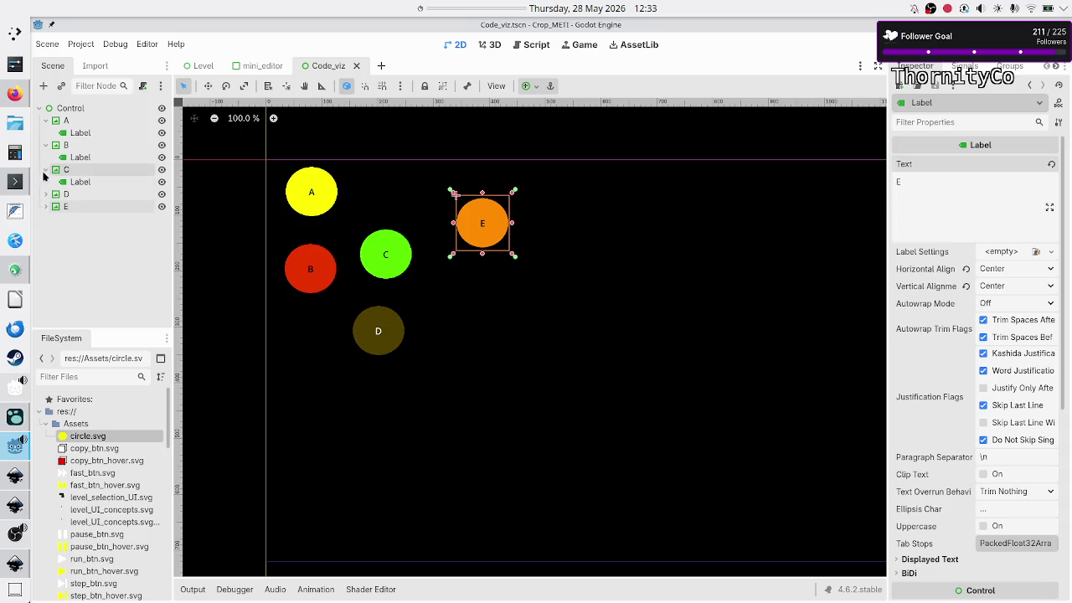
click(45, 170)
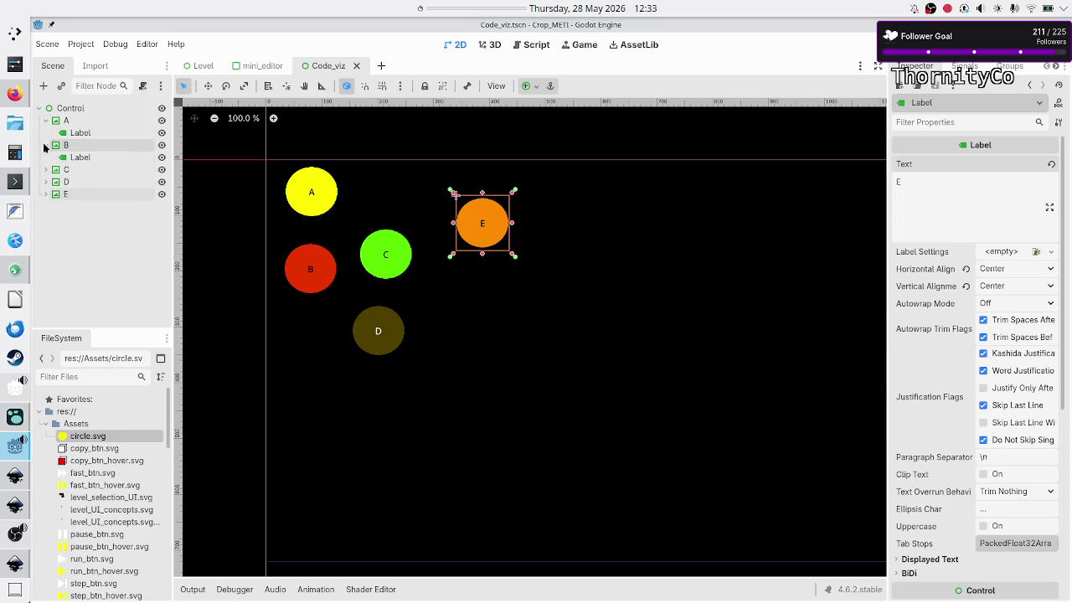
click(44, 145)
click(44, 120)
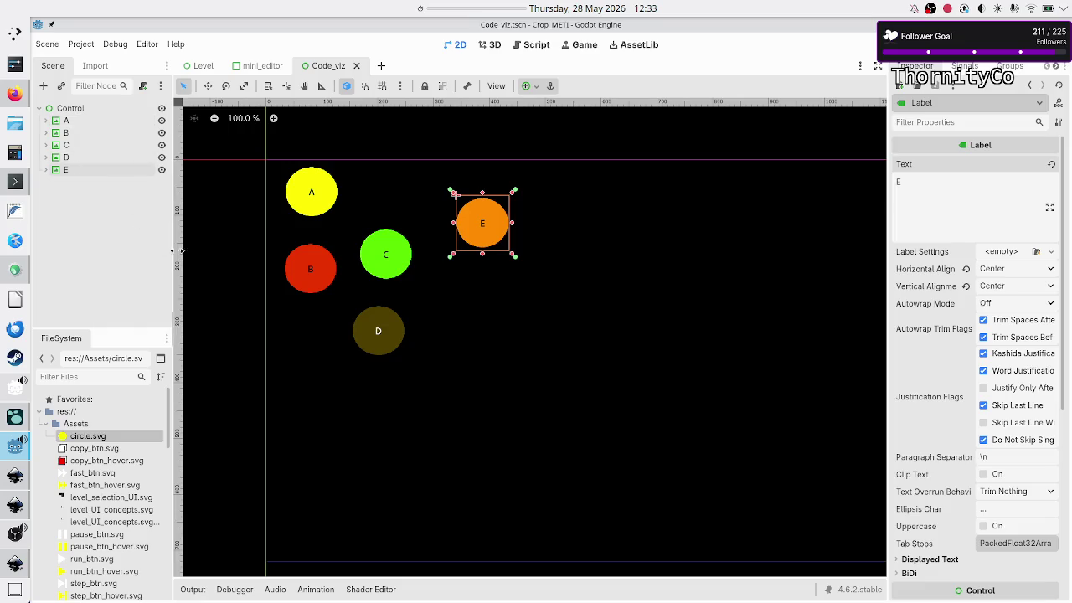
click(198, 275)
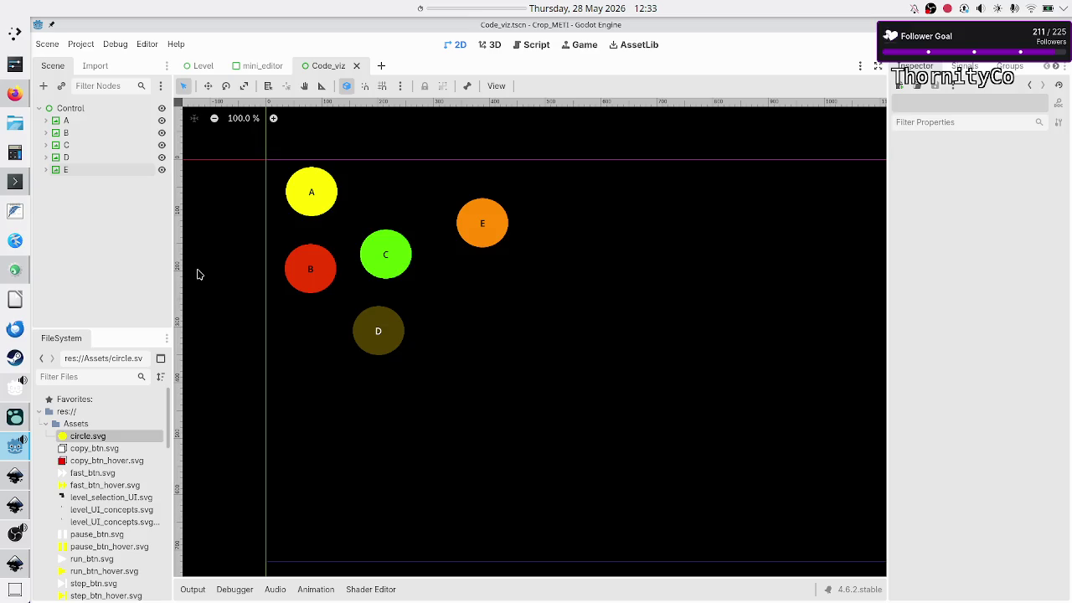
click(99, 117)
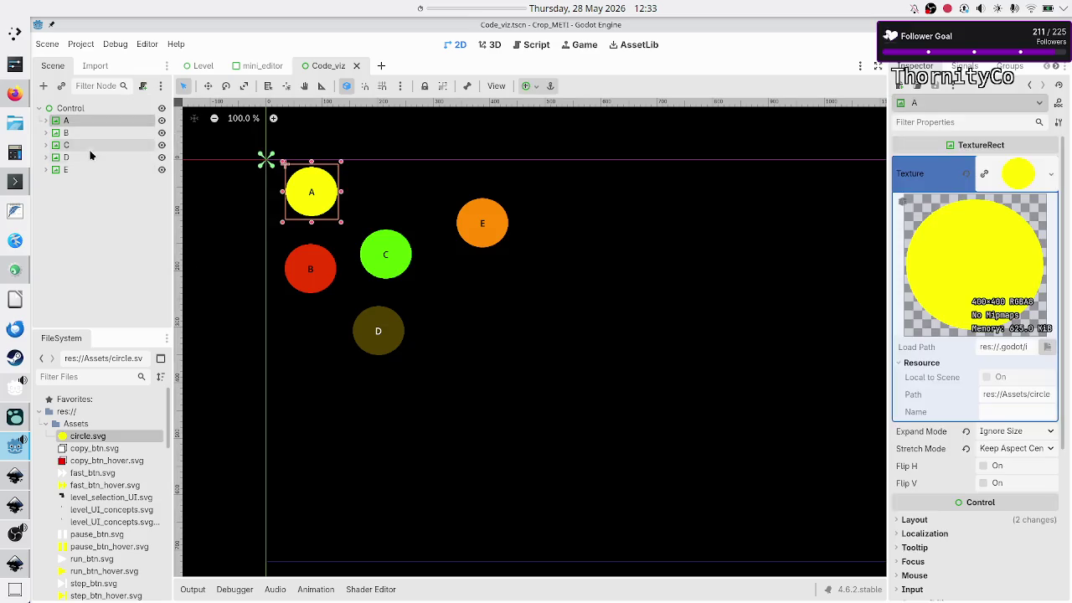
- Mark nodes A–E as Access as Unique Name
shift+click(79, 168)
right_click(79, 168)
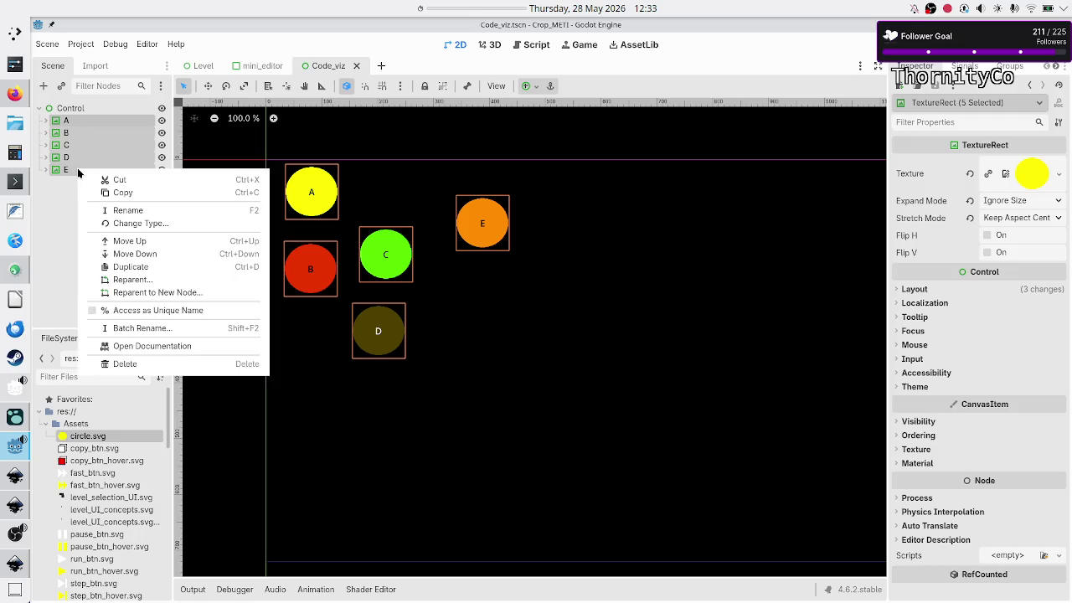
click(151, 312)
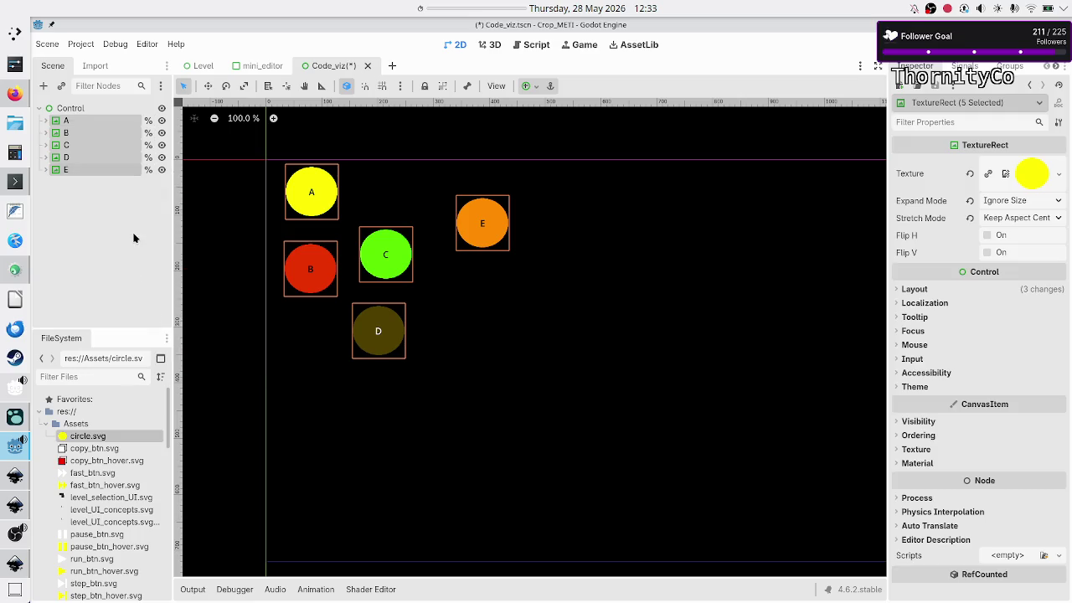
- Attach a new code_viz.gd script to the Control root node
click(125, 109)
right_click(126, 109)
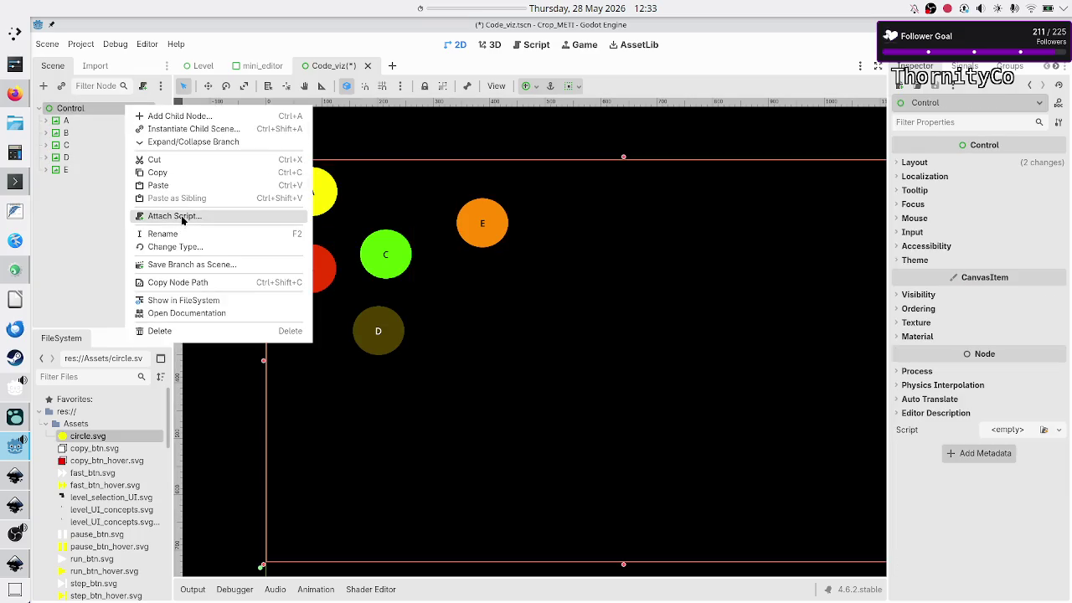
click(183, 220)
click(511, 286)
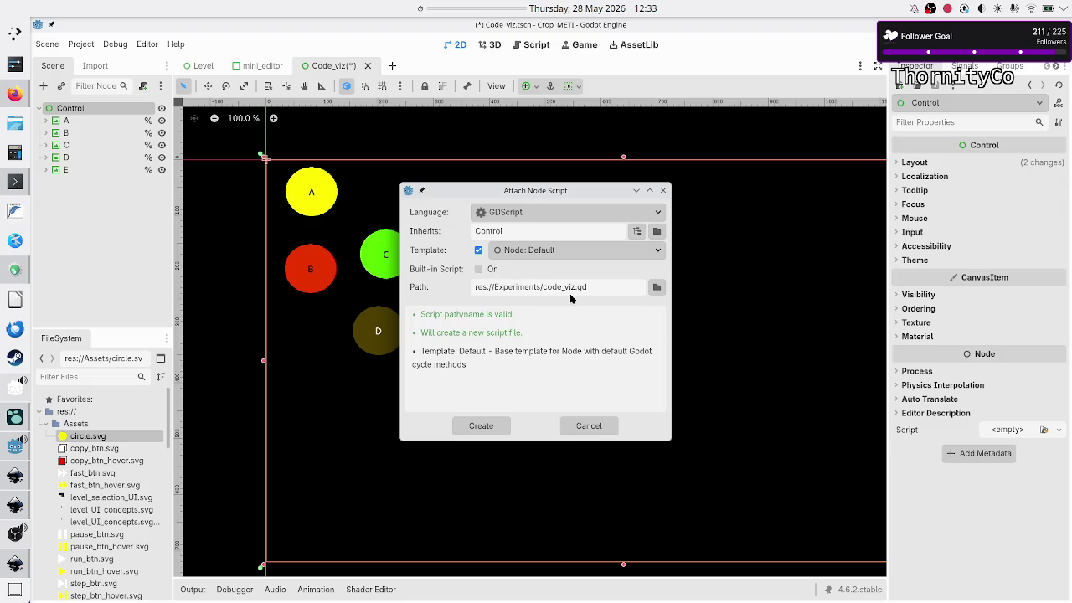
click(481, 426)
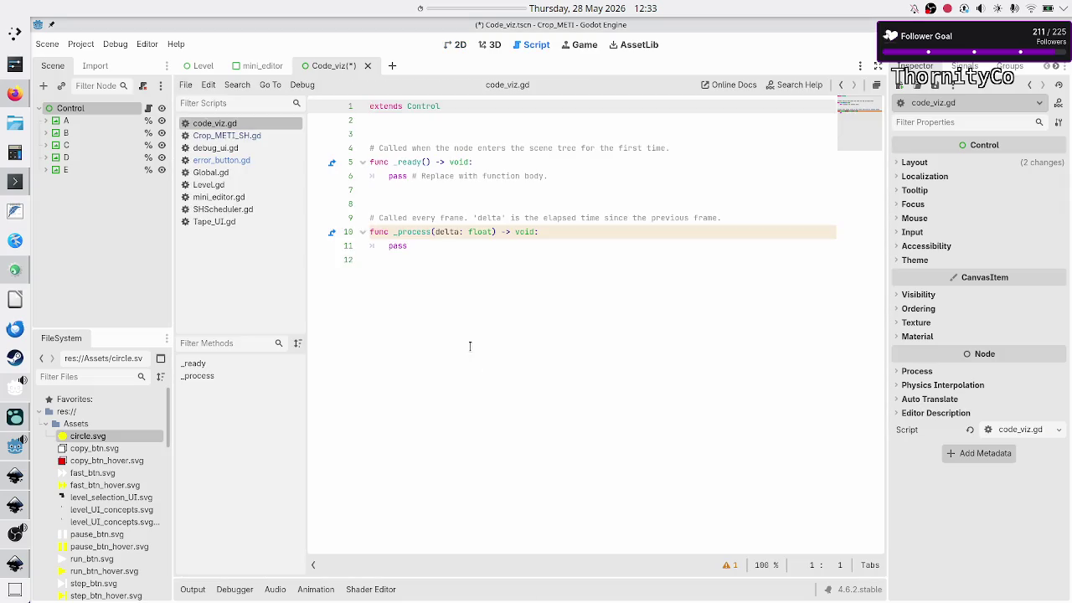
- Delete the template functions below the extends line in code_viz.gd
click(402, 133)
key(shift+Down)
key(shift+Down)
key(shift+Down)
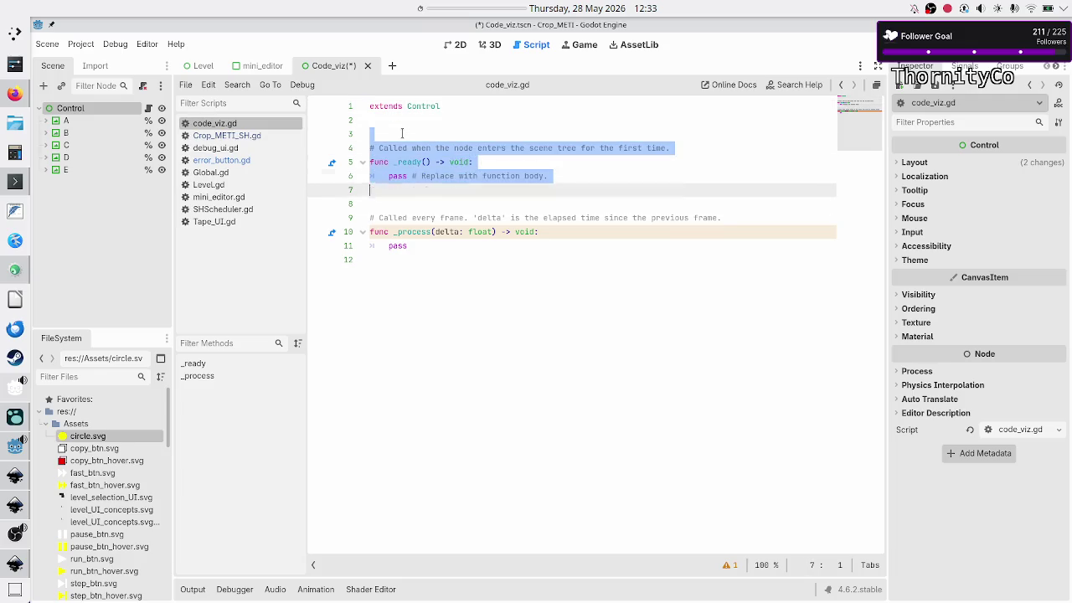
key(Delete)
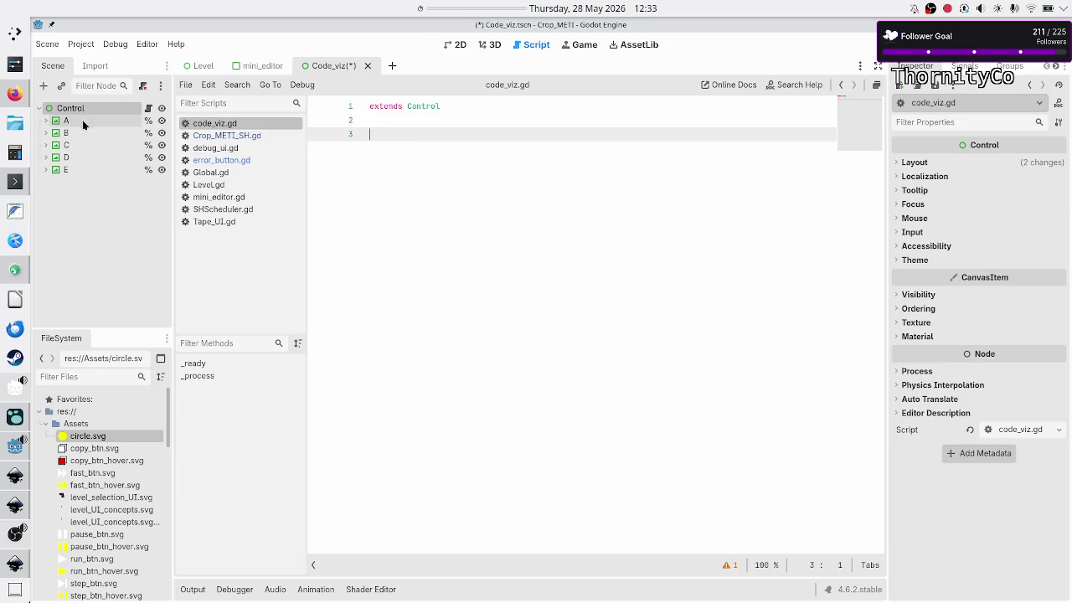
click(79, 122)
shift+click(70, 170)
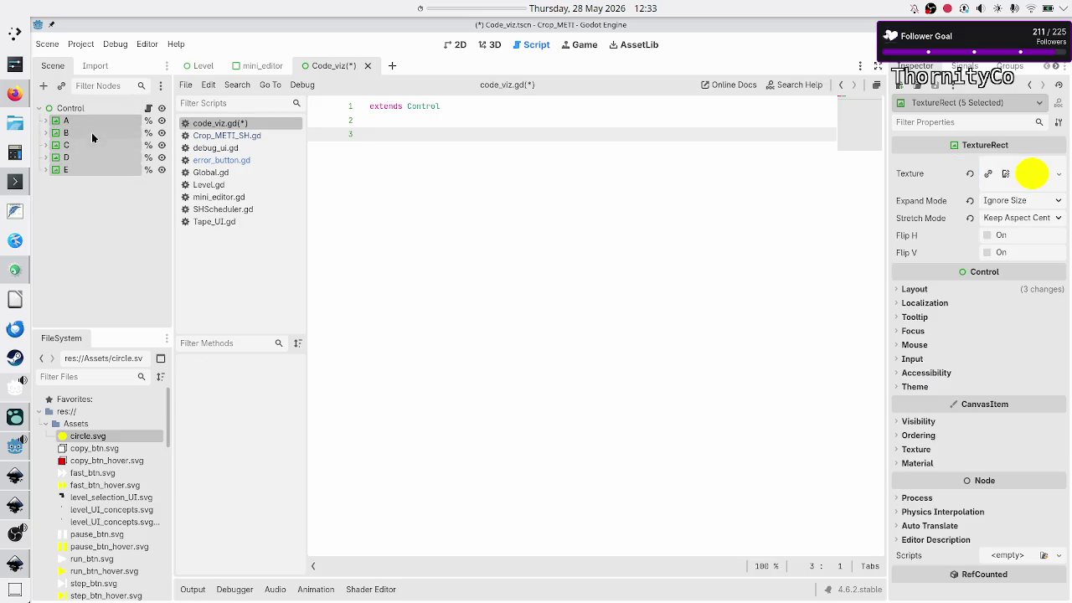
mouse_move(93, 131)
mouse_down()
mouse_move(276, 156)
mouse_move(358, 154)
mouse_up()
key(BackSpace)
key(BackSpace)
key(BackSpace)
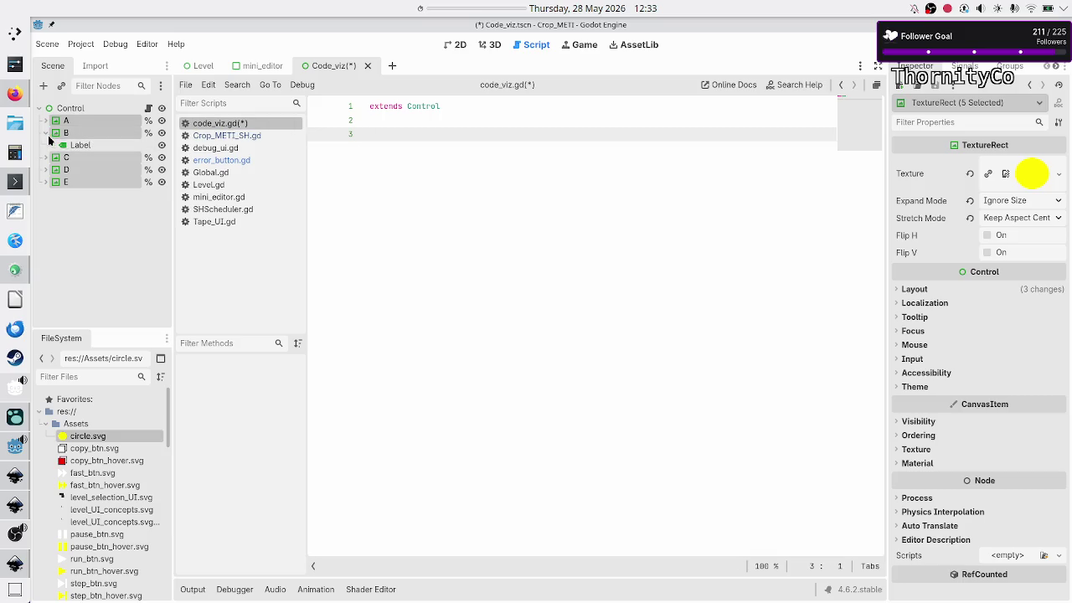
click(46, 132)
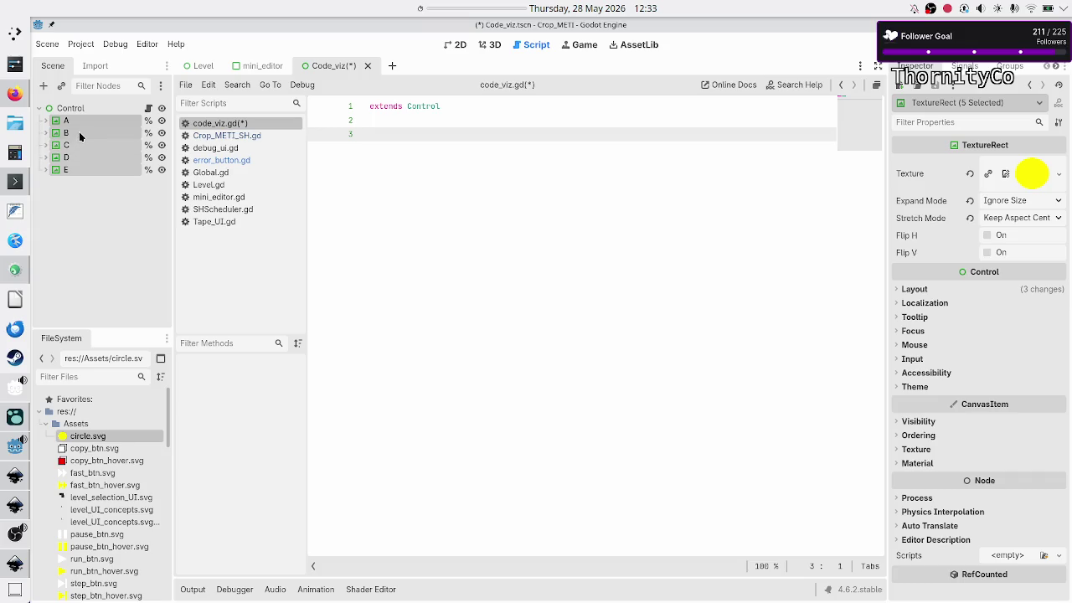
mouse_move(79, 131)
mouse_down()
mouse_move(167, 167)
mouse_move(371, 178)
mouse_up()
key(ctrl+z)
ctrl+click(84, 144)
drag(84, 145, 372, 171)
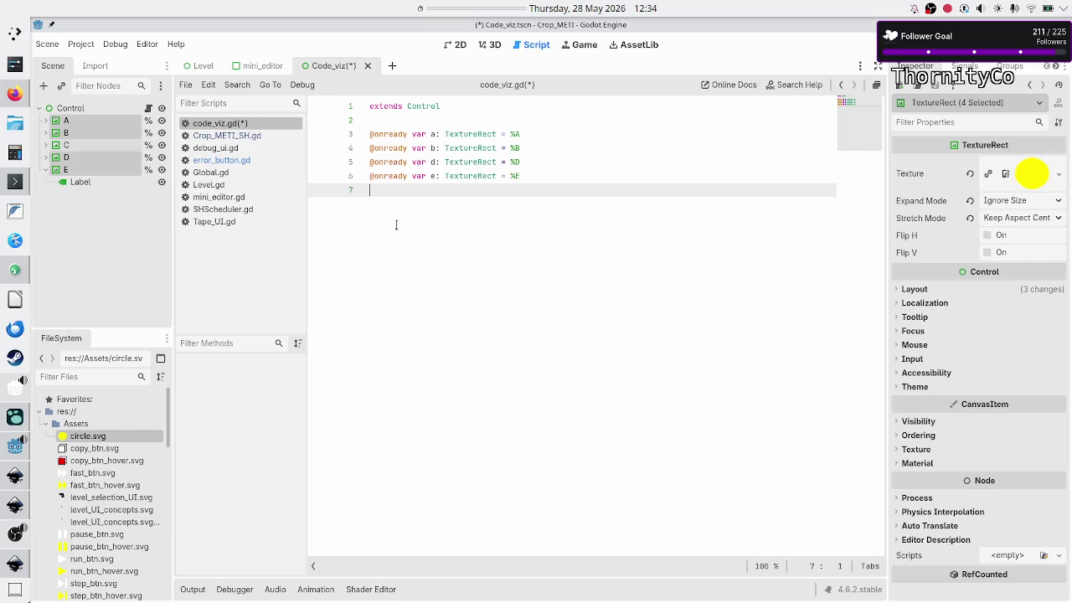
click(100, 207)
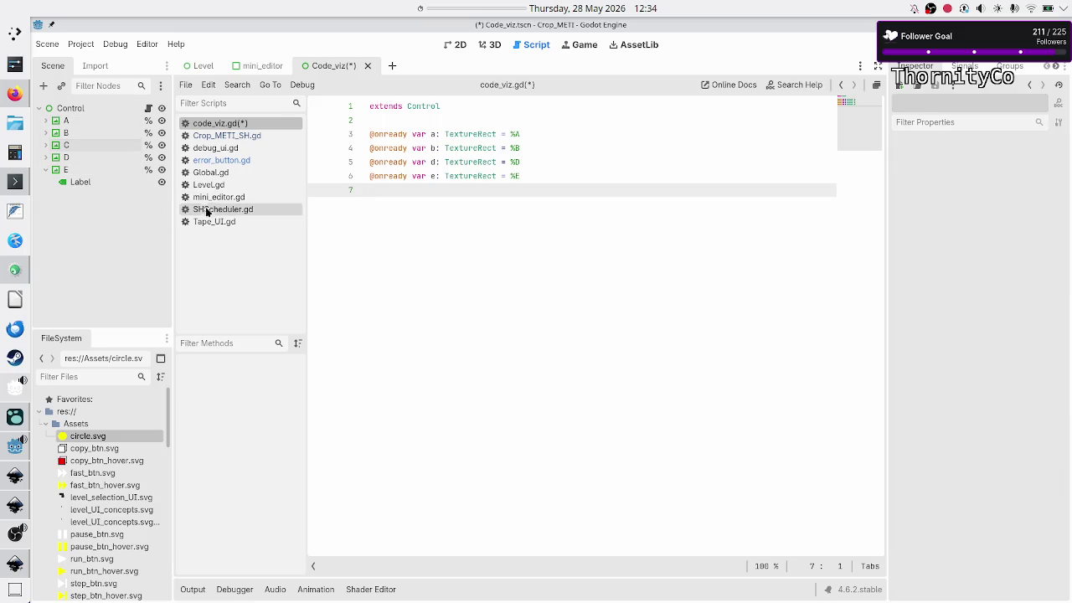
- Draft a '# edge: starting node , ending node' comment and an edges Array declaration
click(40, 167)
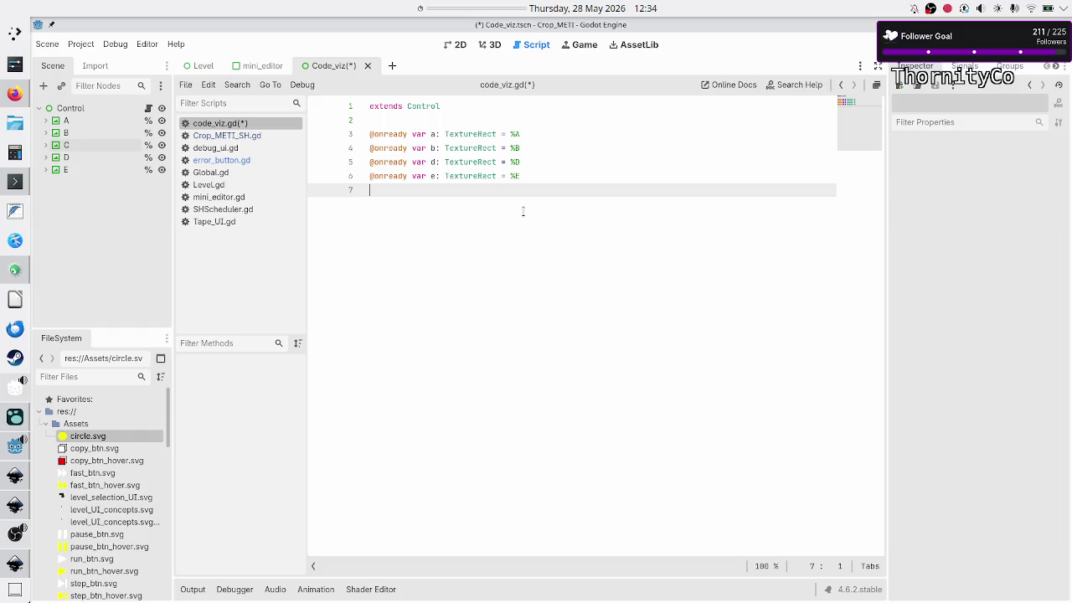
key(Return)
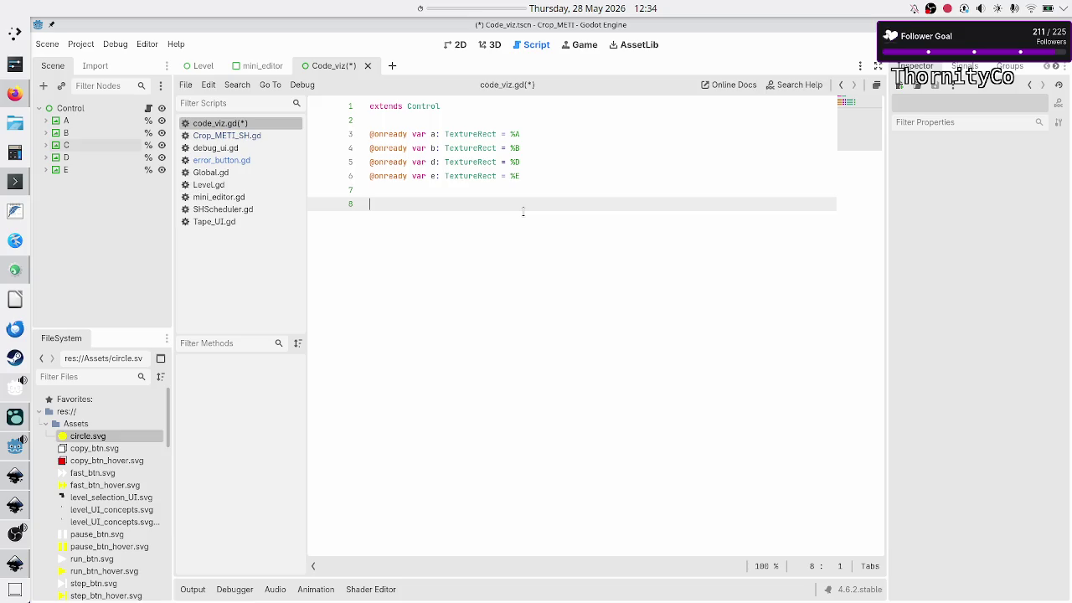
text(var)
key(BackSpace)
key(BackSpace)
key(BackSpace)
text(#)
text(edge: )
text(starting)
text( node , )
text(ending node)
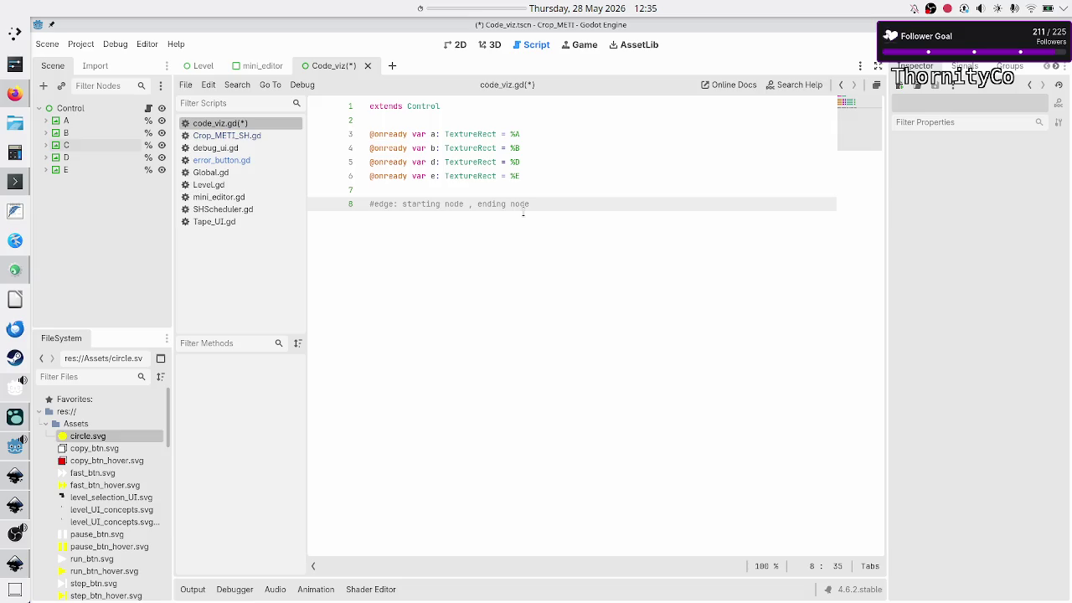
key(Return)
key(Return)
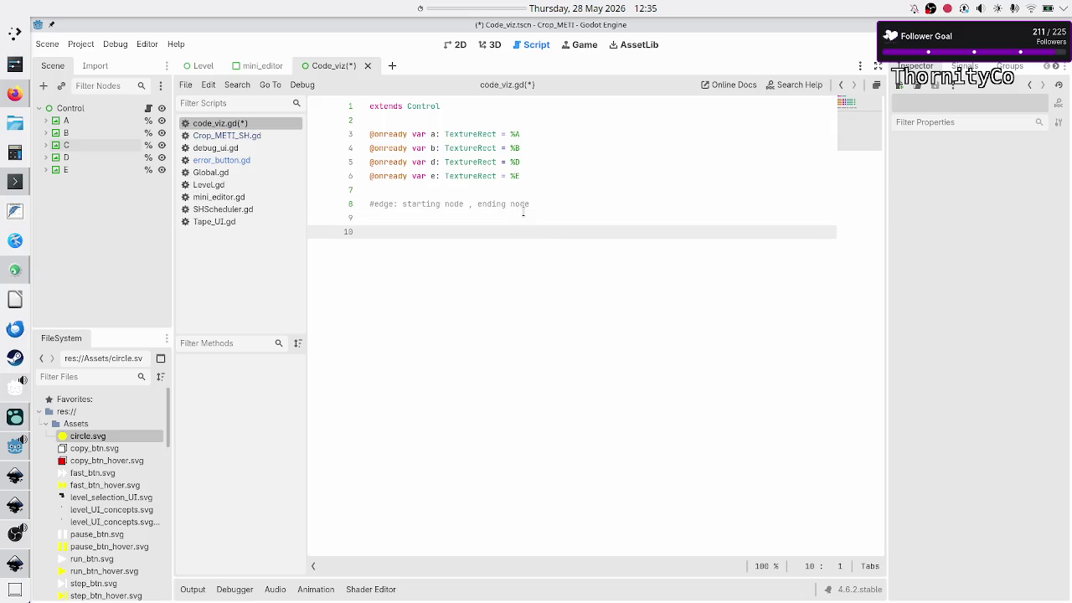
text(va)
text(r c)
text(d)
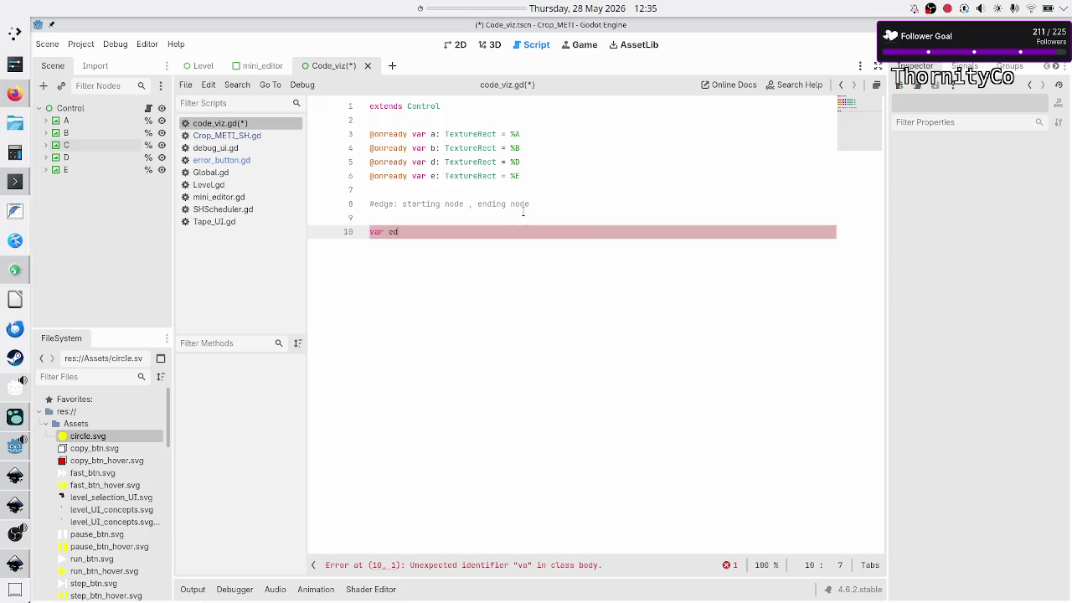
text(gesArray[)
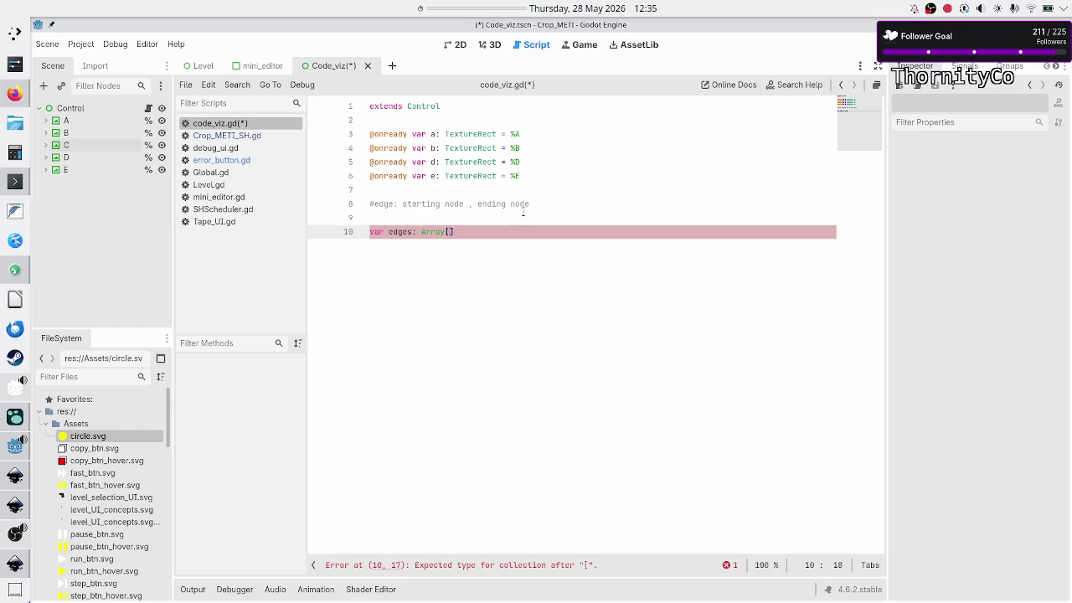
- Delete the edge comment and edges declaration lines from the script
key(Up)
key(Up)
key(Up)
key(shift+Down)
key(shift+Down)
key(shift+Down)
key(Delete)
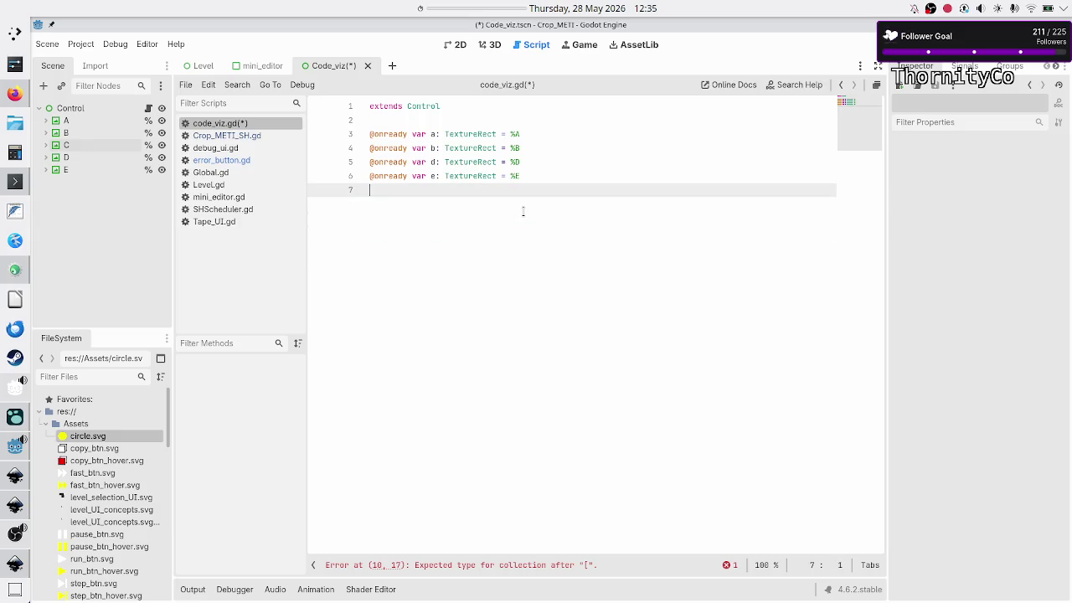
key(Return)
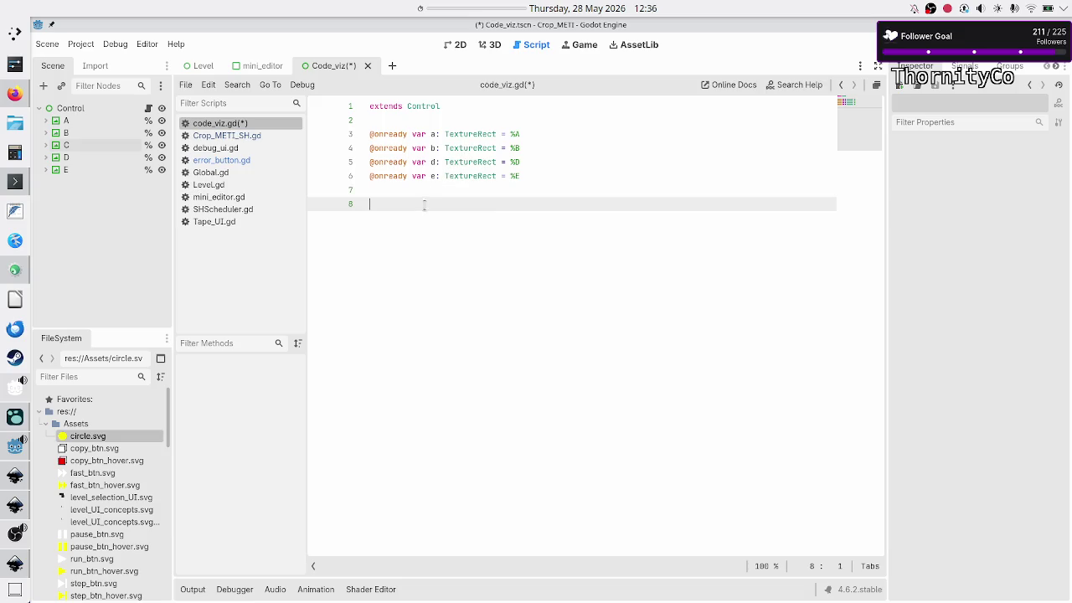
- Add a _ready() function with comment '#move the nodes so that they are not overlaping' and pass
text(func _read)
key(Return)
key(Return)
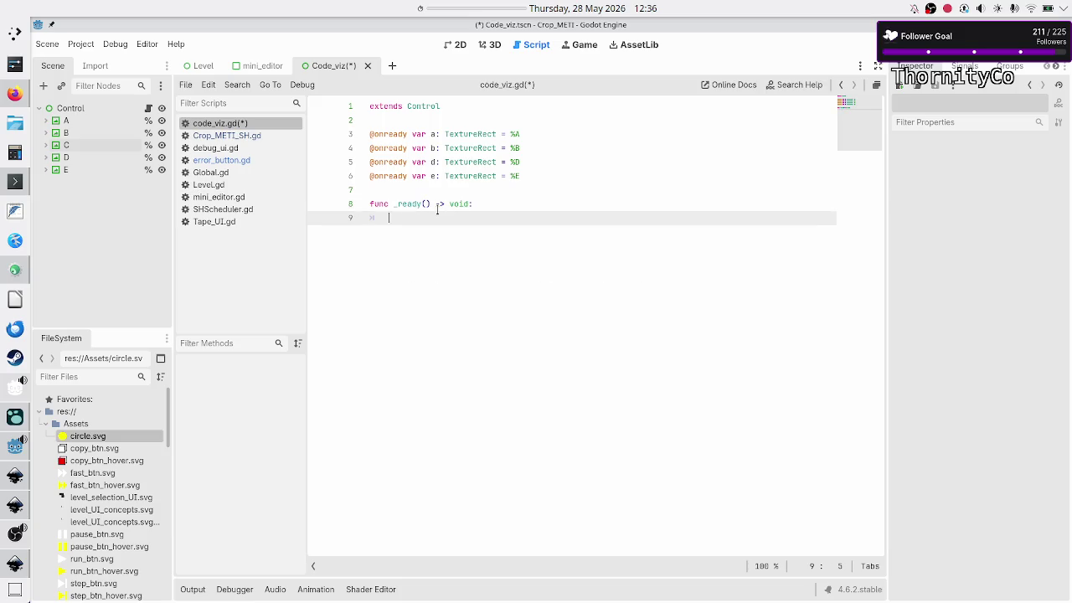
text(#)
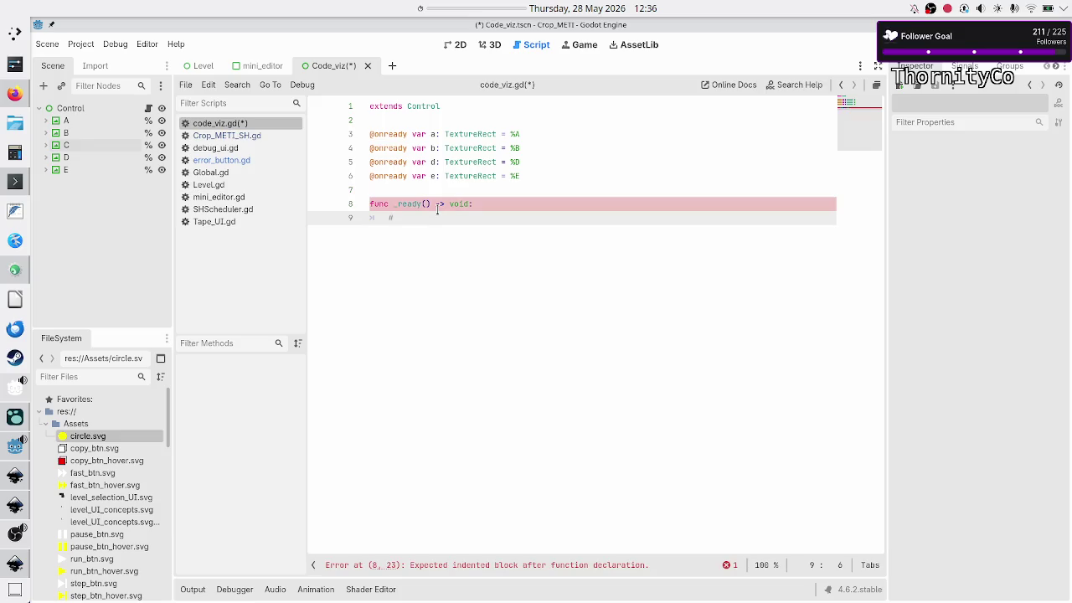
text(move the node)
text(s )
text(so that )
text(th)
text(ey are)
text( not overla)
text(ping)
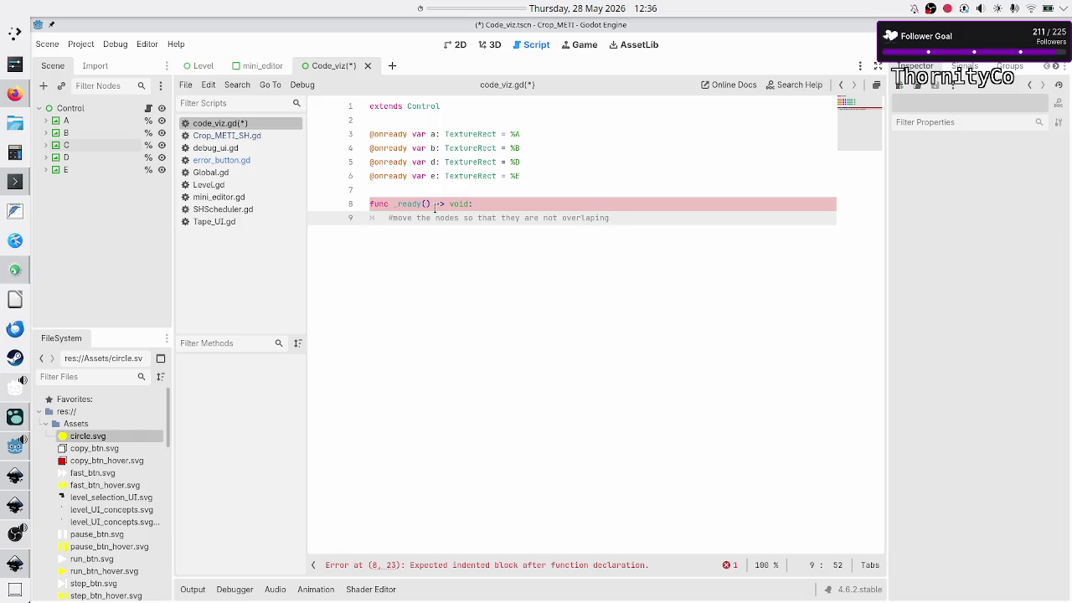
key(Return)
text(pass)
key(Up)
key(Up)
key(Down)
key(Down)
key(Up)
key(Up)
key(Down)
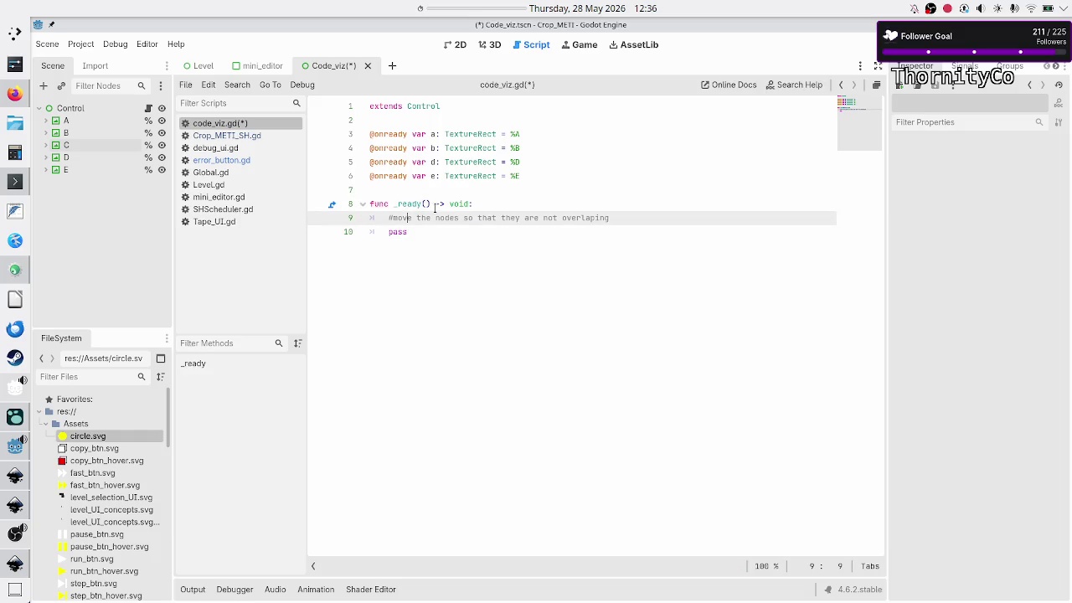
key(Down)
key(Up)
key(Right)
key(ctrl+Right)
key(ctrl+Right)
key(ctrl+Right)
- Add the comment '#so that the edges don't cross each other' and save the script
key(Return)
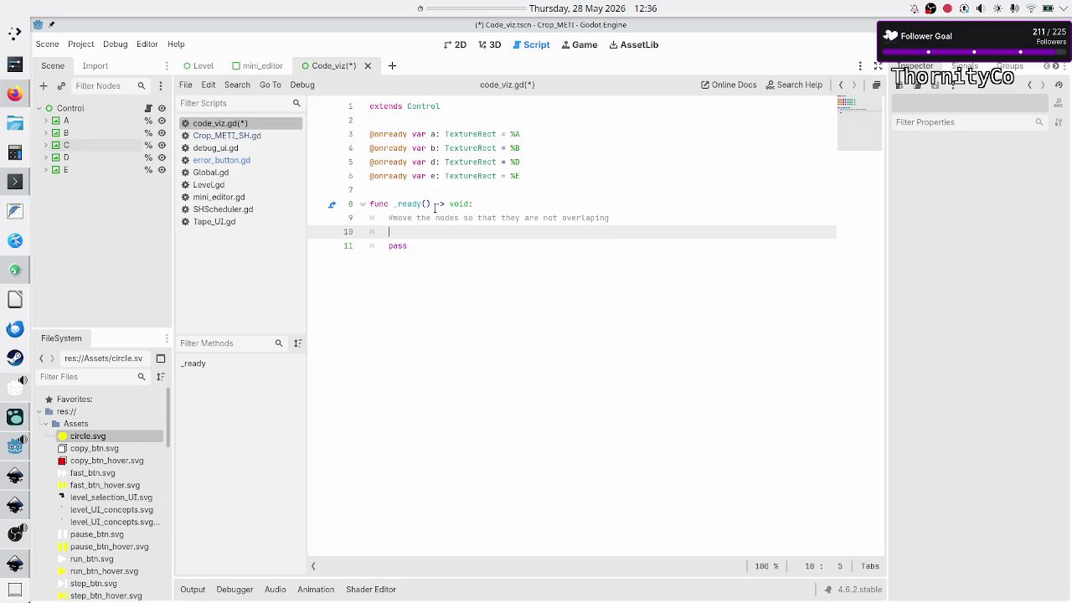
text(#)
text(so that the ed)
text(ges don't )
text(cross )
text(each other)
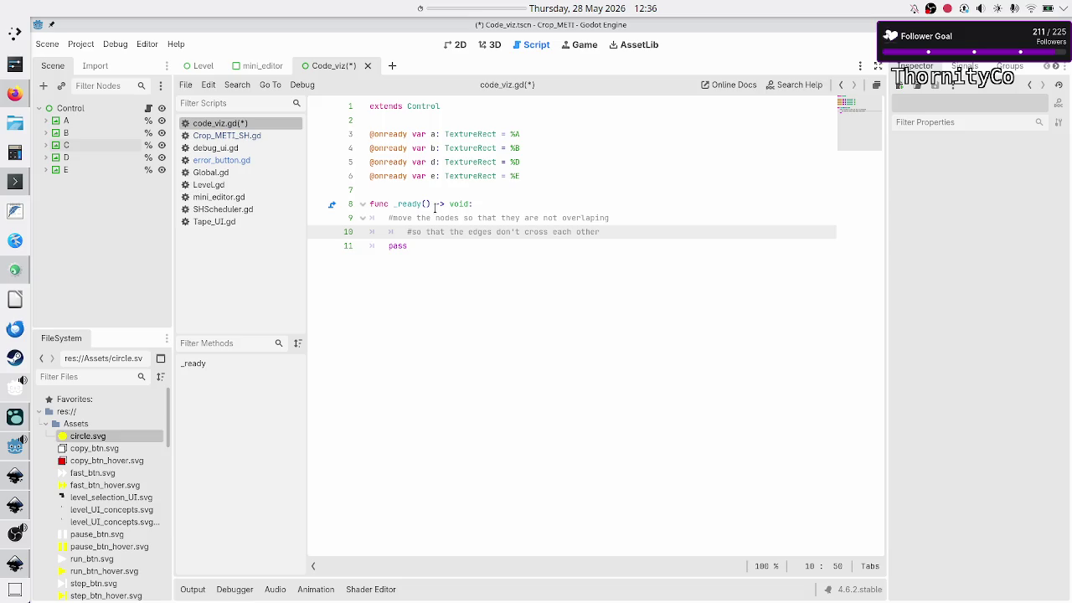
key(ctrl+s)
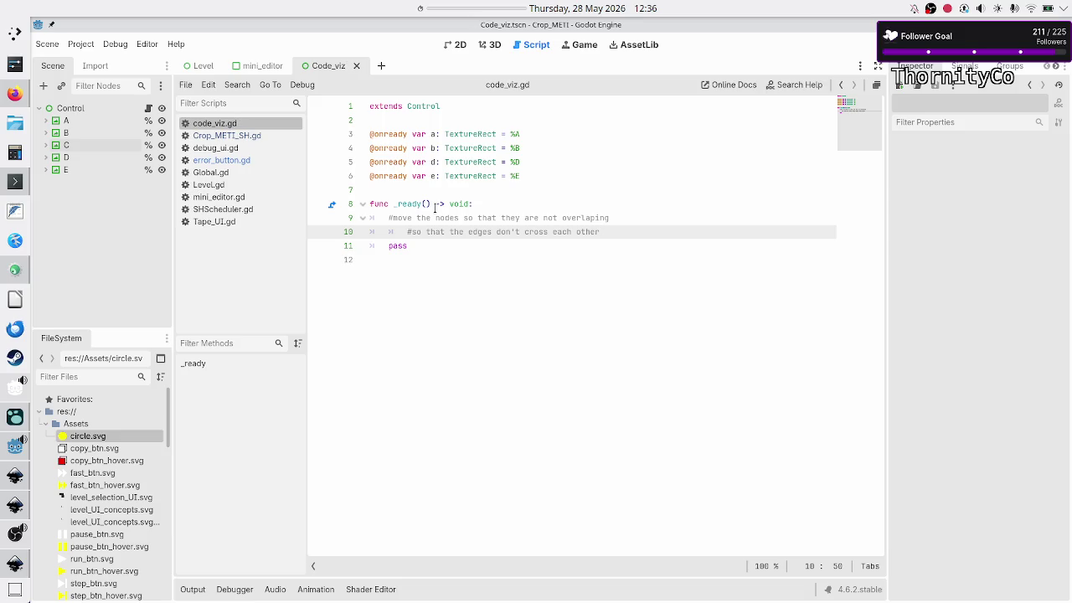
click(460, 46)
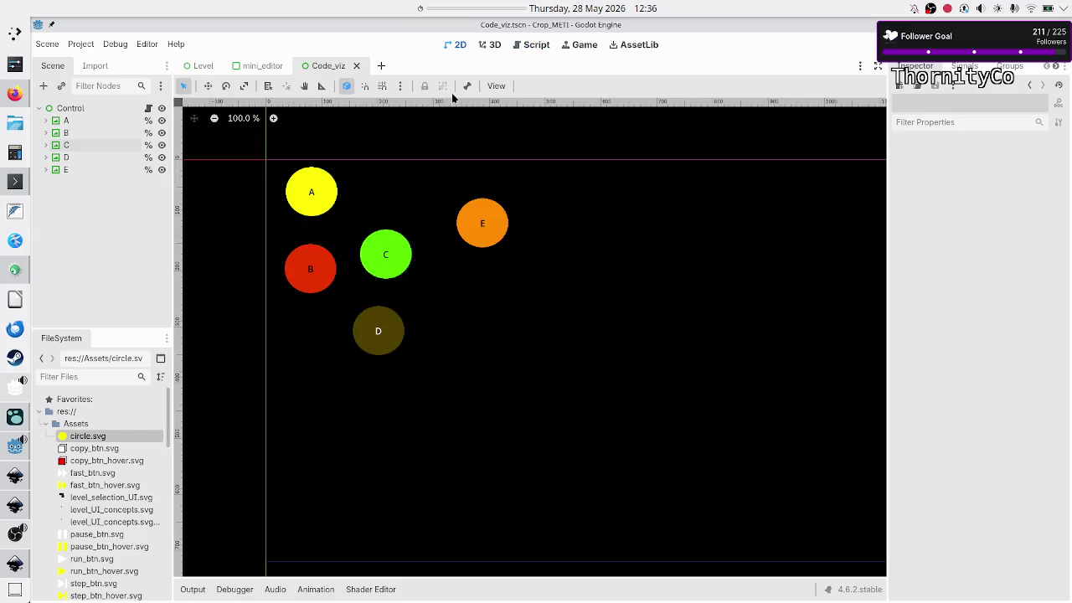
- Group node A, node B, then nodes C, D and E with their children
click(330, 194)
mouse_move(330, 194)
mouse_down()
mouse_move(331, 225)
mouse_move(372, 220)
mouse_move(340, 198)
mouse_up()
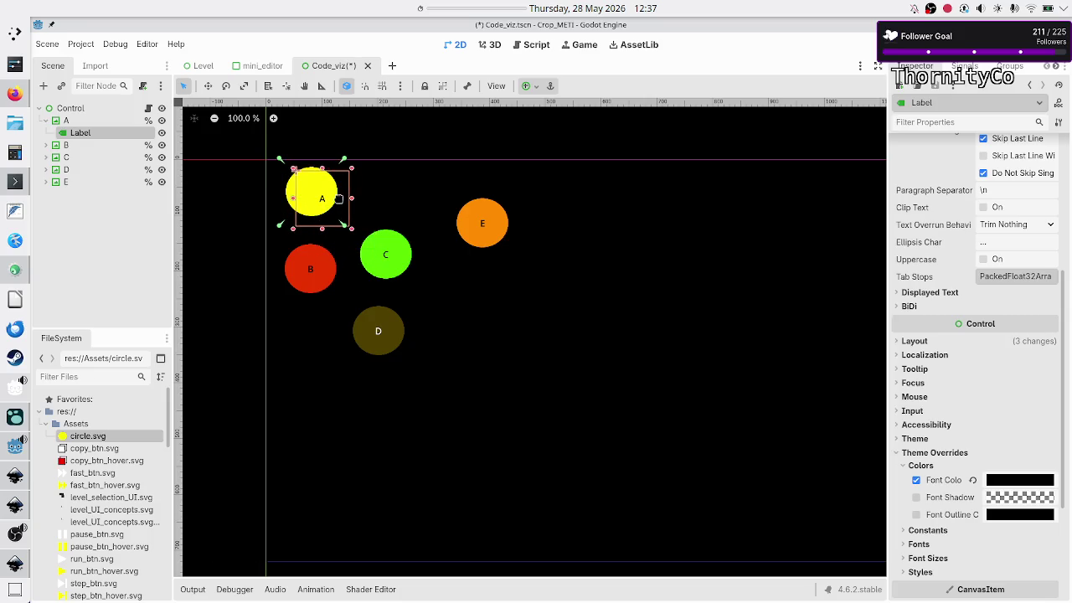
key(ctrl+z)
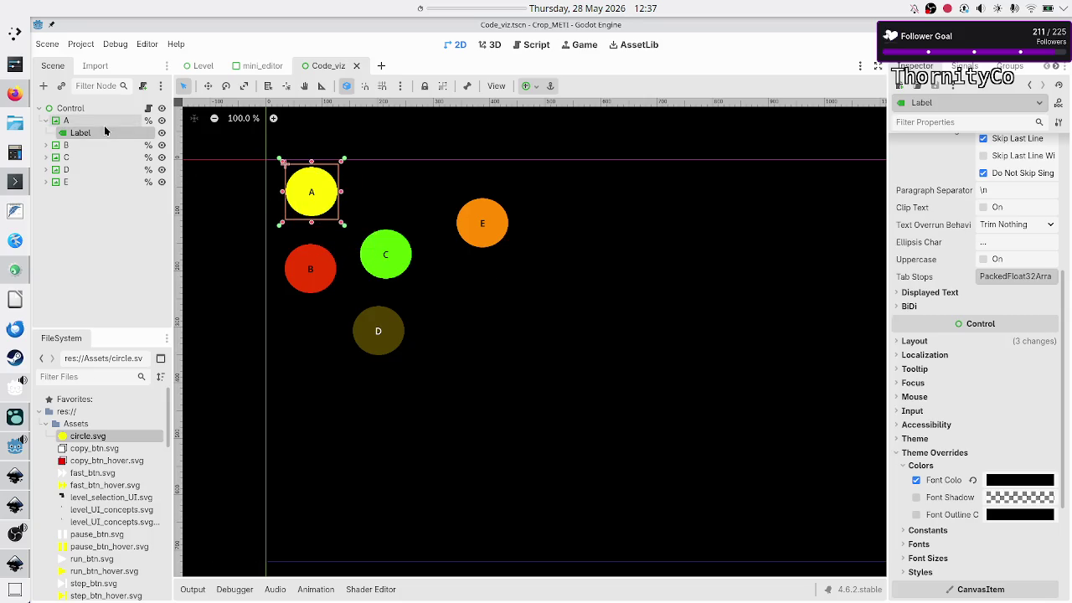
click(104, 125)
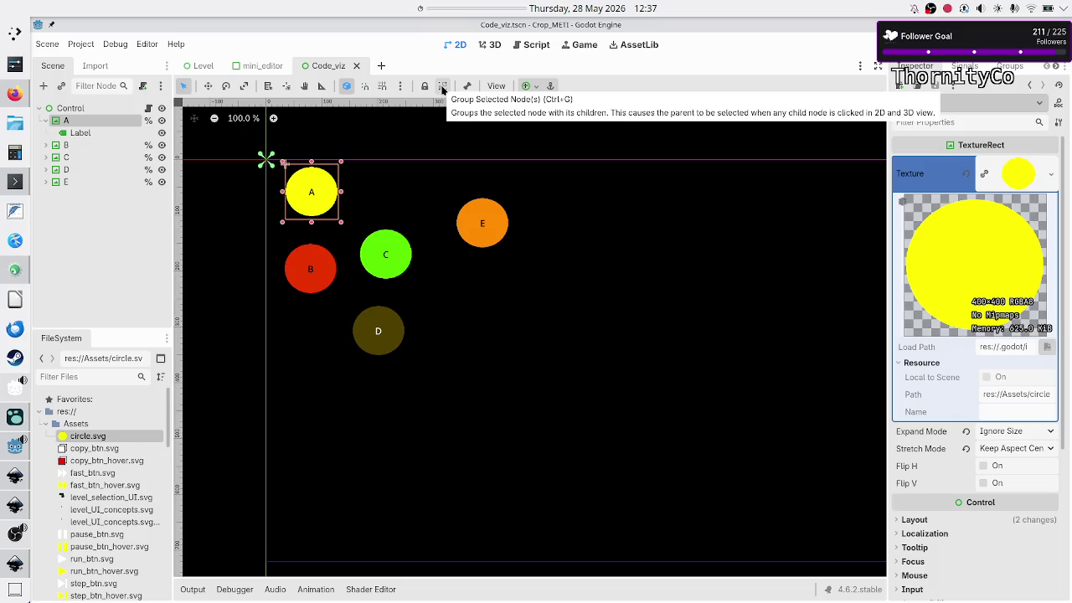
click(442, 87)
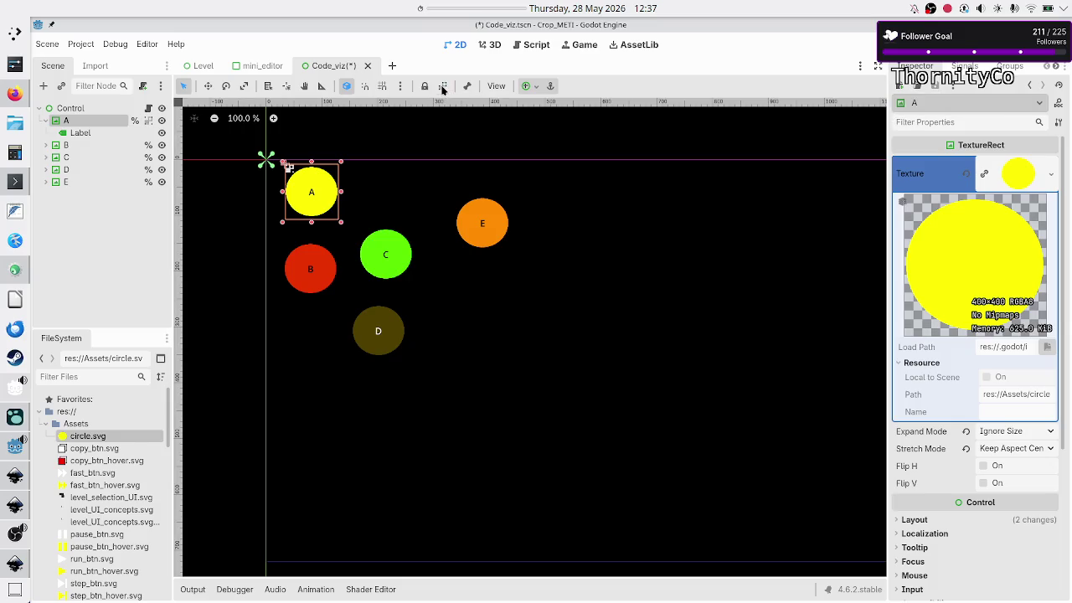
click(80, 143)
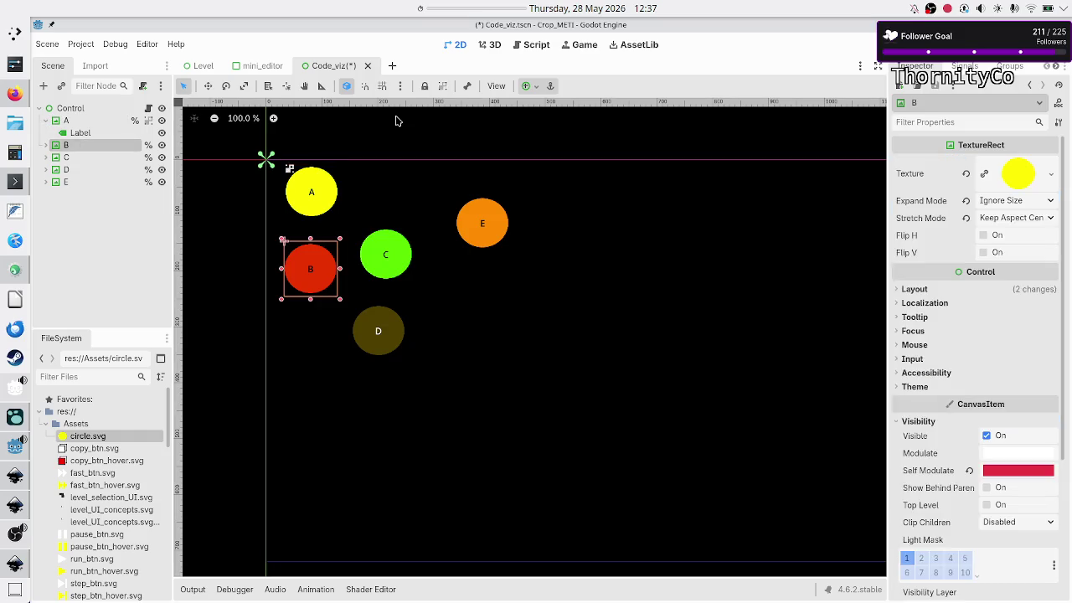
click(441, 89)
click(67, 158)
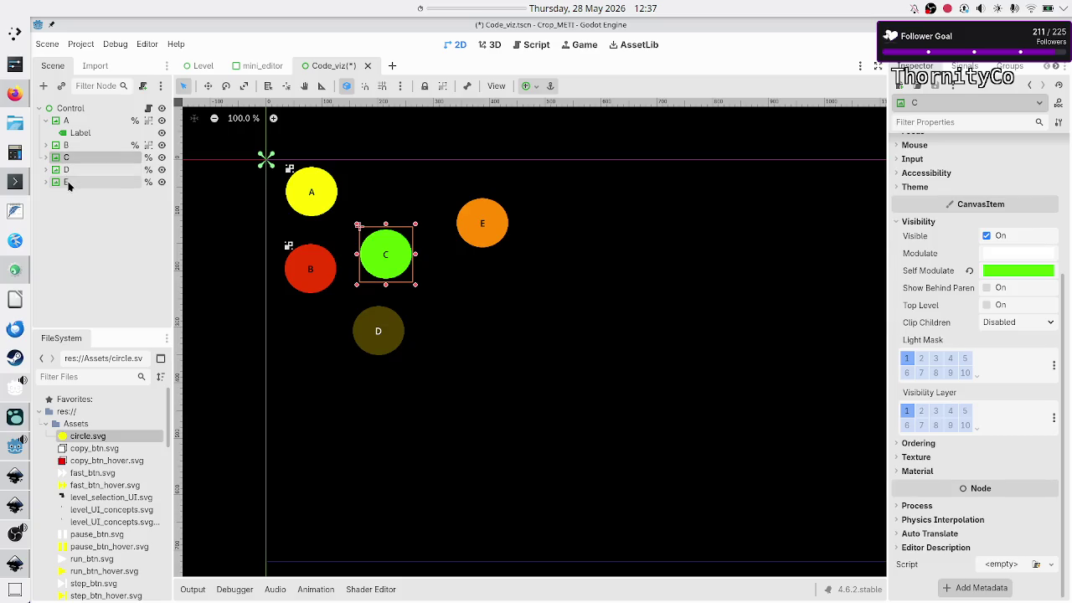
shift+click(83, 181)
click(442, 87)
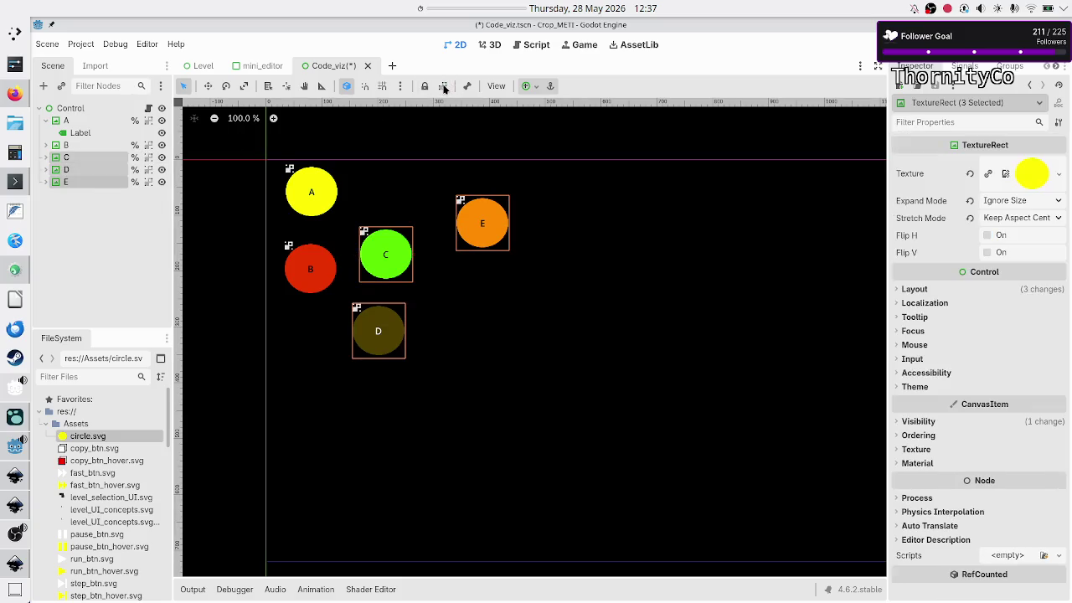
click(92, 230)
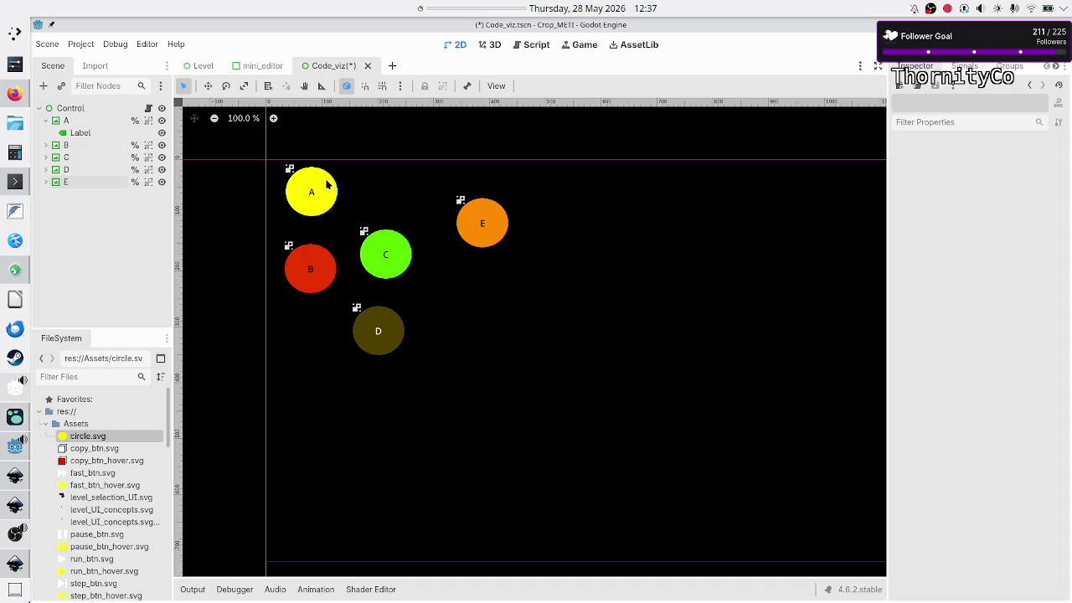
- Stack circles B, C, E and D onto circle A at the top-left, then reopen code_viz.gd from the root Control
mouse_move(302, 192)
mouse_down()
mouse_move(357, 213)
mouse_move(317, 188)
mouse_up()
drag(313, 266, 343, 191)
mouse_move(386, 253)
mouse_down()
mouse_move(324, 187)
mouse_move(319, 204)
mouse_up()
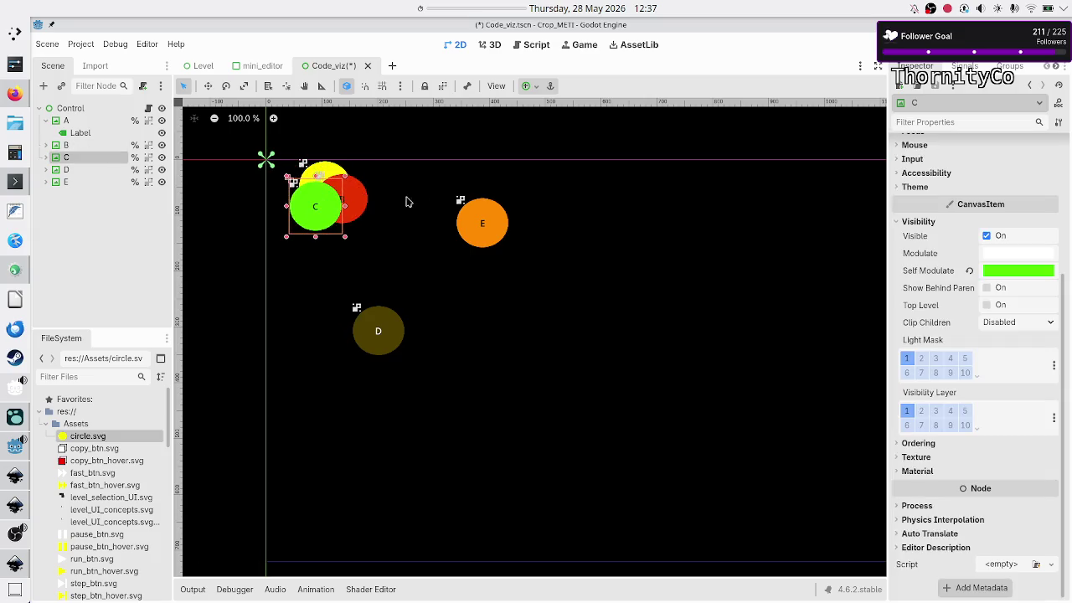
mouse_move(491, 223)
mouse_down()
mouse_move(376, 191)
mouse_move(373, 178)
mouse_up()
drag(381, 333, 343, 225)
click(433, 287)
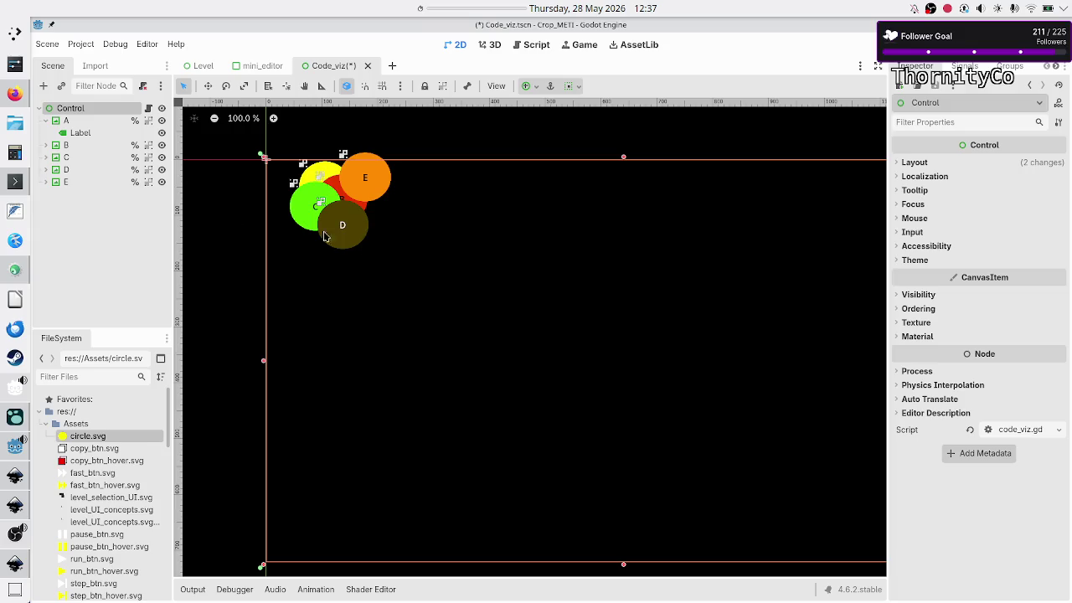
click(148, 109)
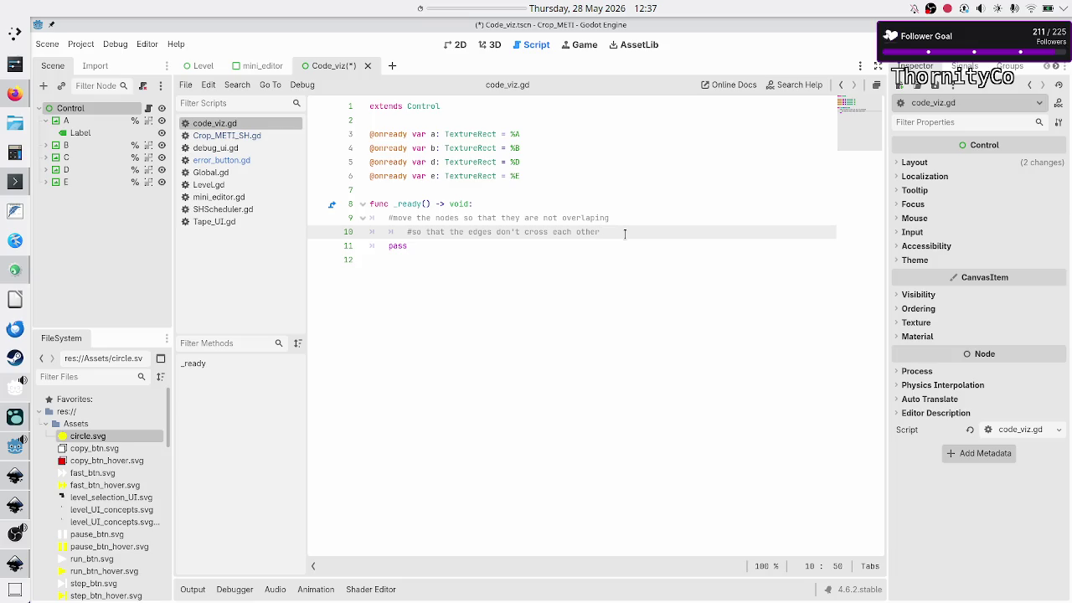
key(Up)
key(Up)
key(Up)
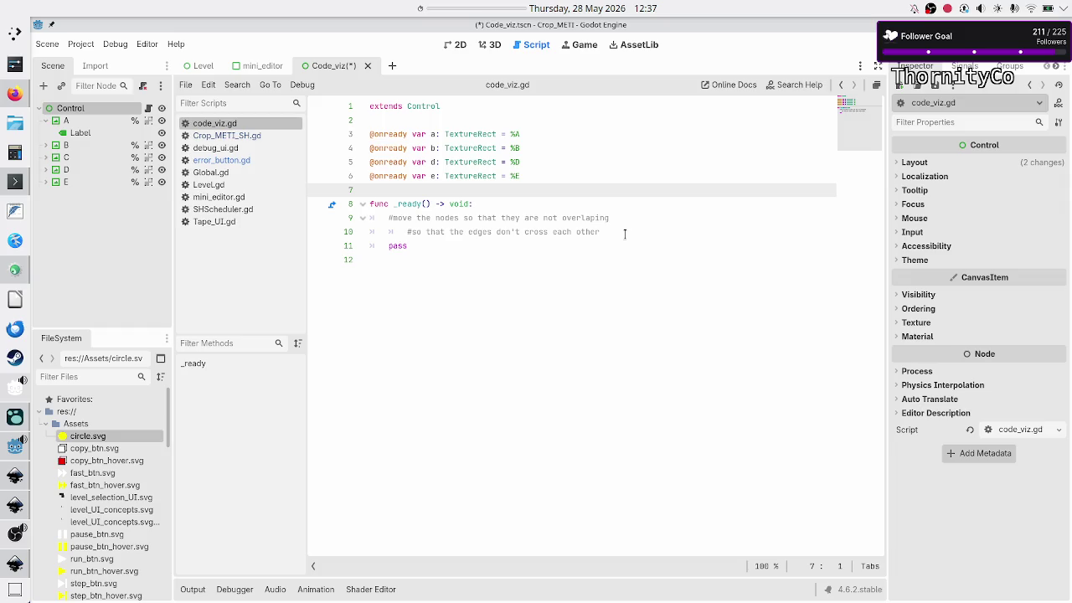
key(Return)
key(Return)
key(Up)
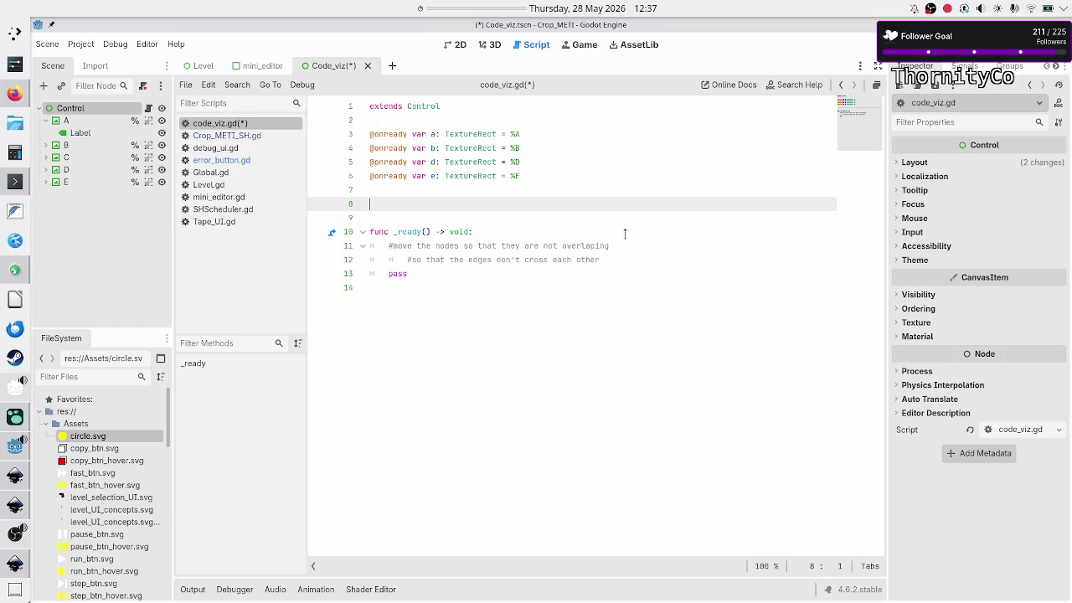
text(var)
key(BackSpace)
key(BackSpace)
key(BackSpace)
text(onrea)
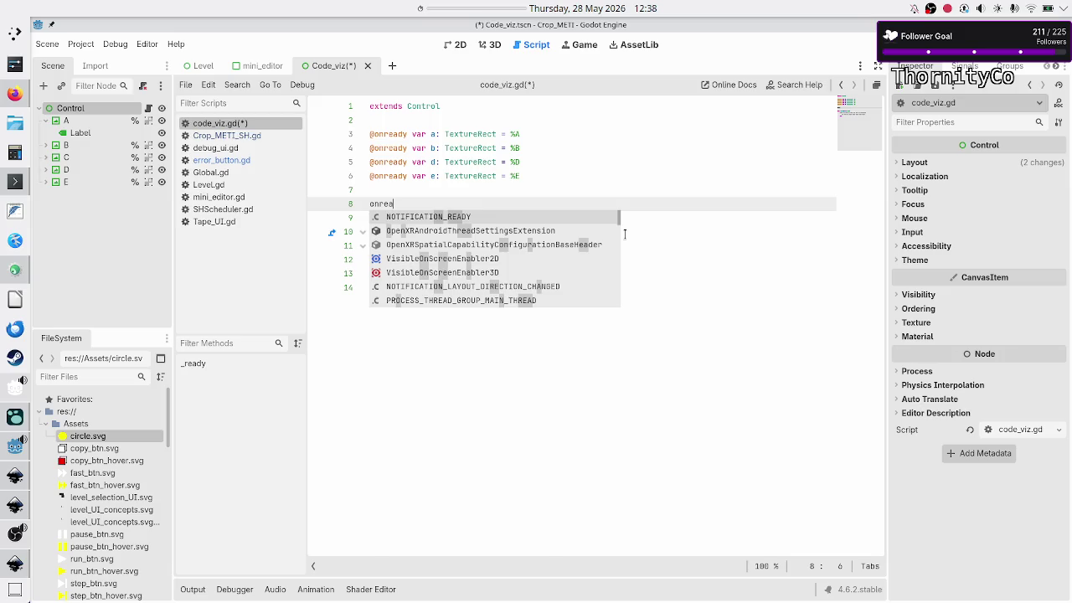
text(dy)
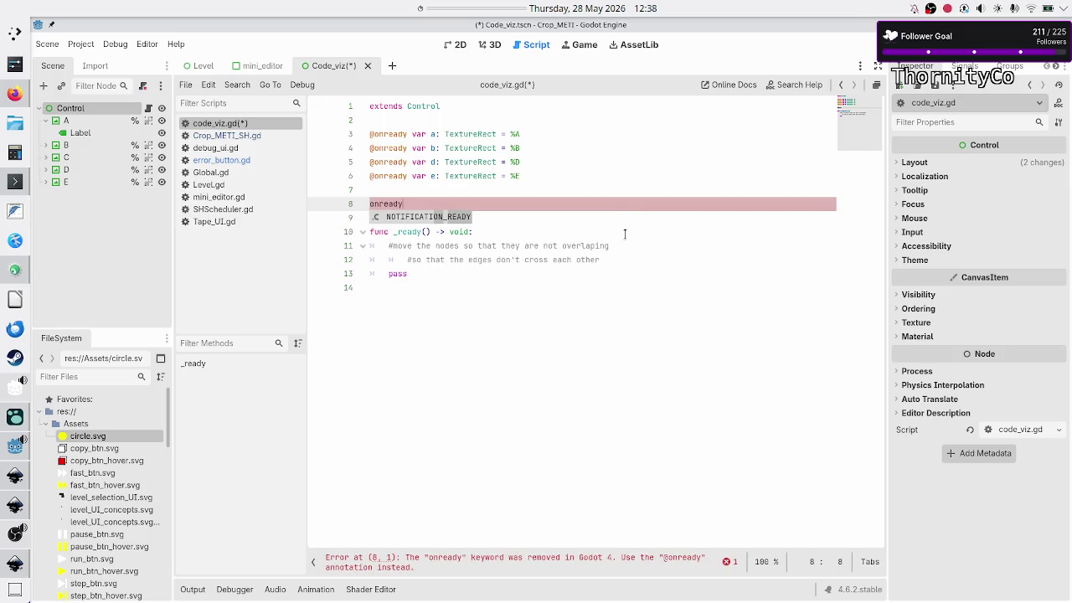
key(BackSpace)
key(BackSpace)
key(BackSpace)
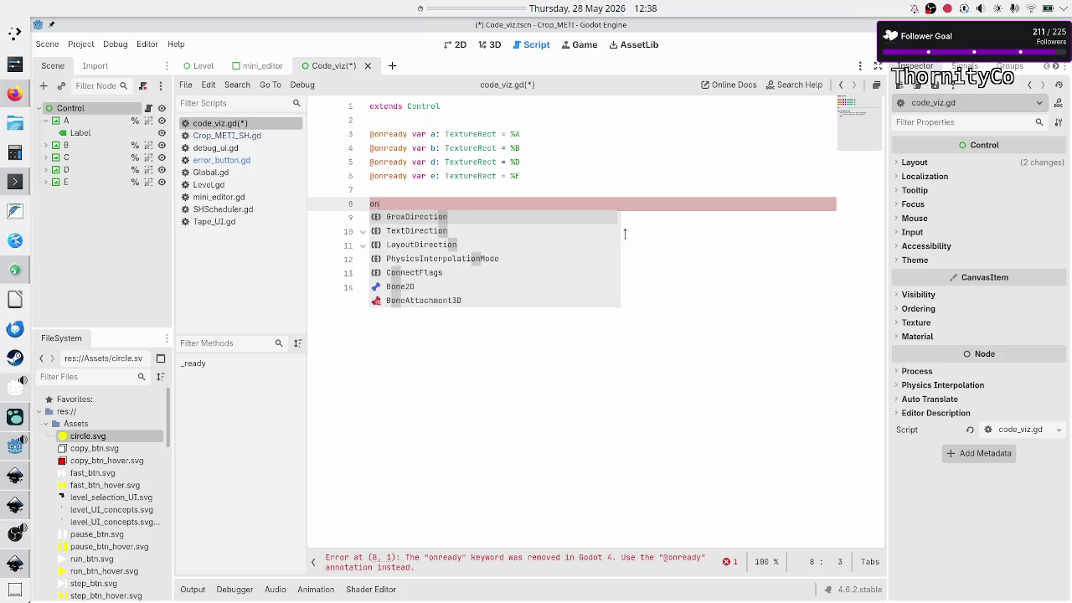
text(@onready v)
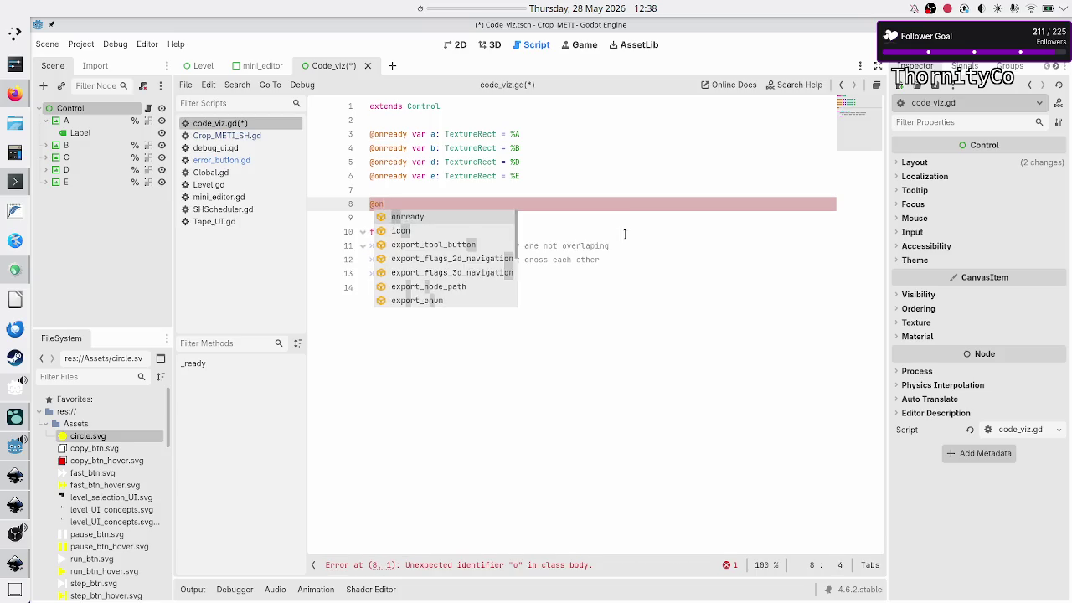
text(ar)
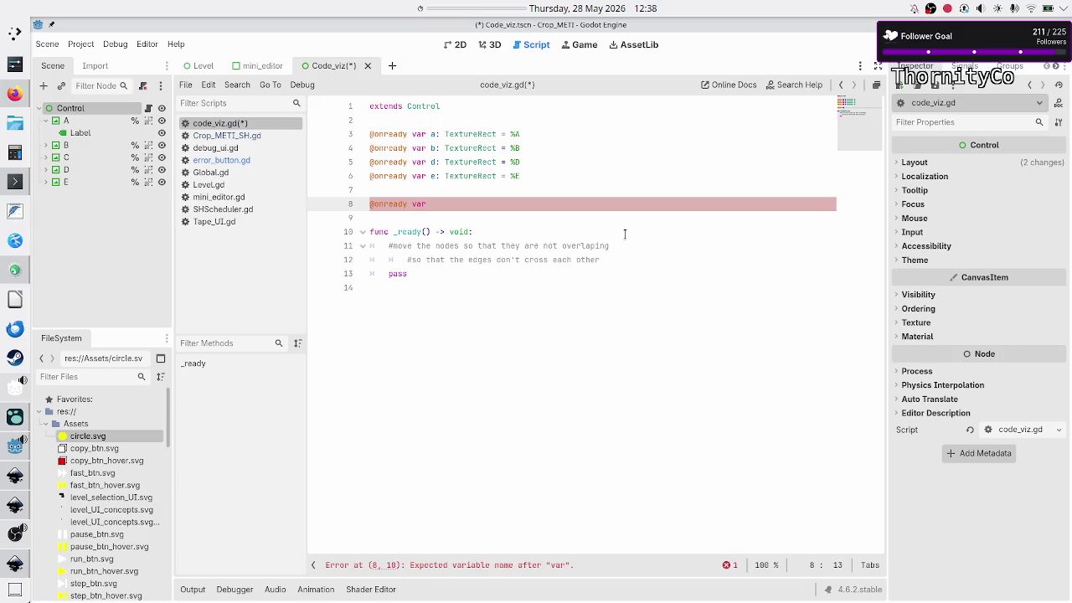
key(Up)
key(Up)
key(Up)
key(Down)
key(Down)
key(Down)
key(Up)
key(Up)
key(Up)
key(Down)
key(Down)
key(Down)
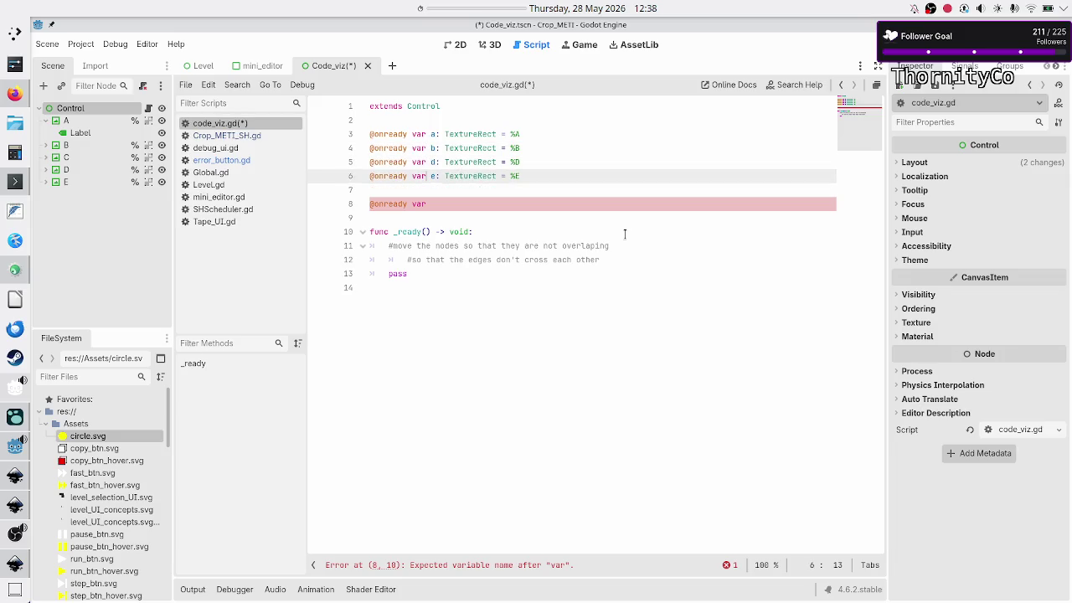
key(Up)
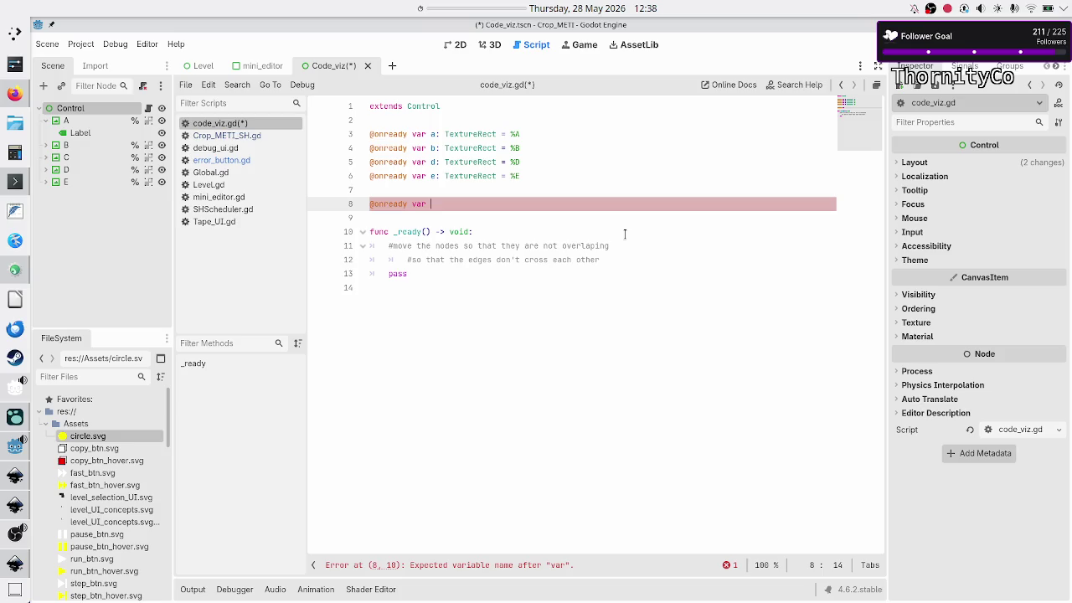
- Complete the declaration as 'nodes: Array = [a, b, c, d, e]'
text(nodes: )
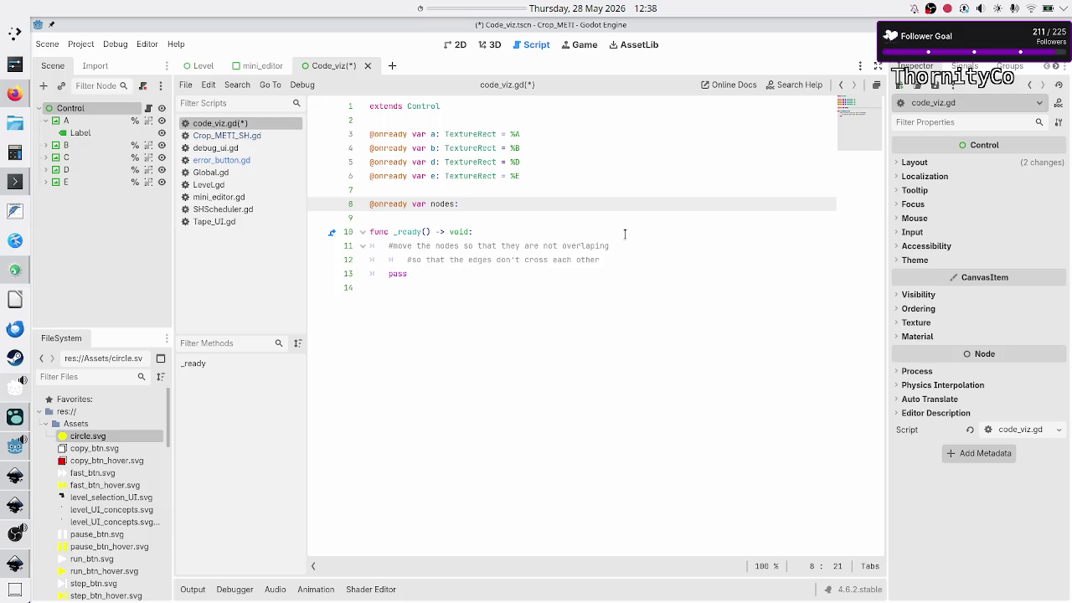
text(Arra)
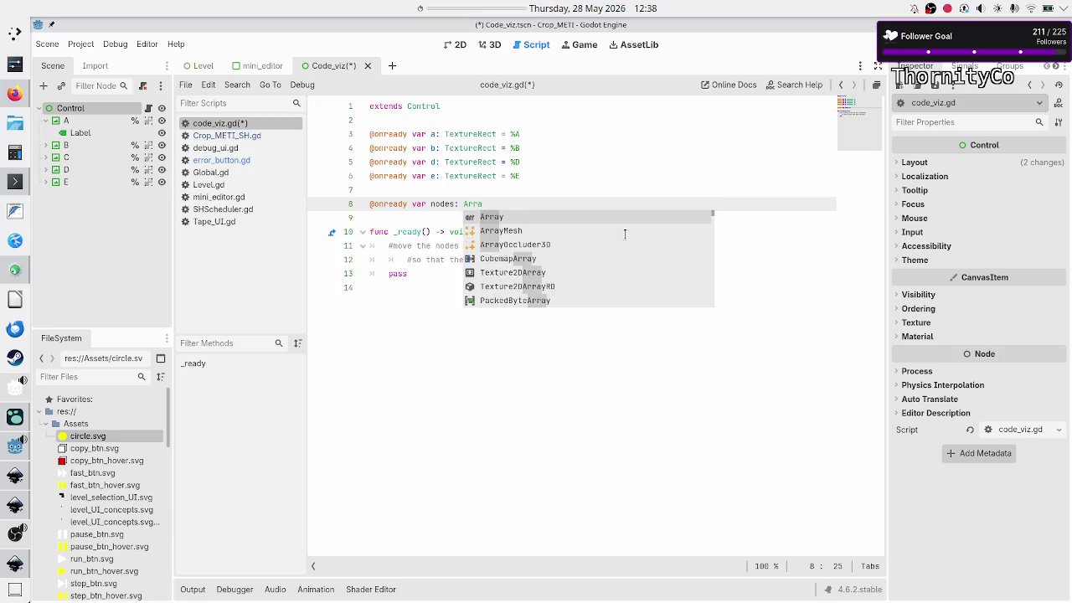
key(Return)
text(= [)
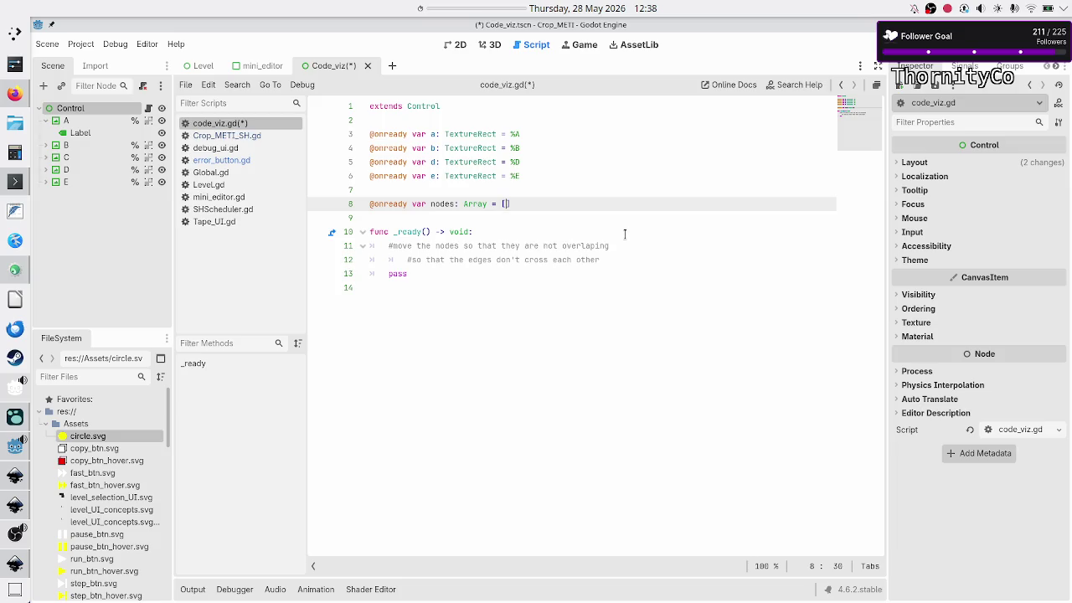
text(a, b, c, d, )
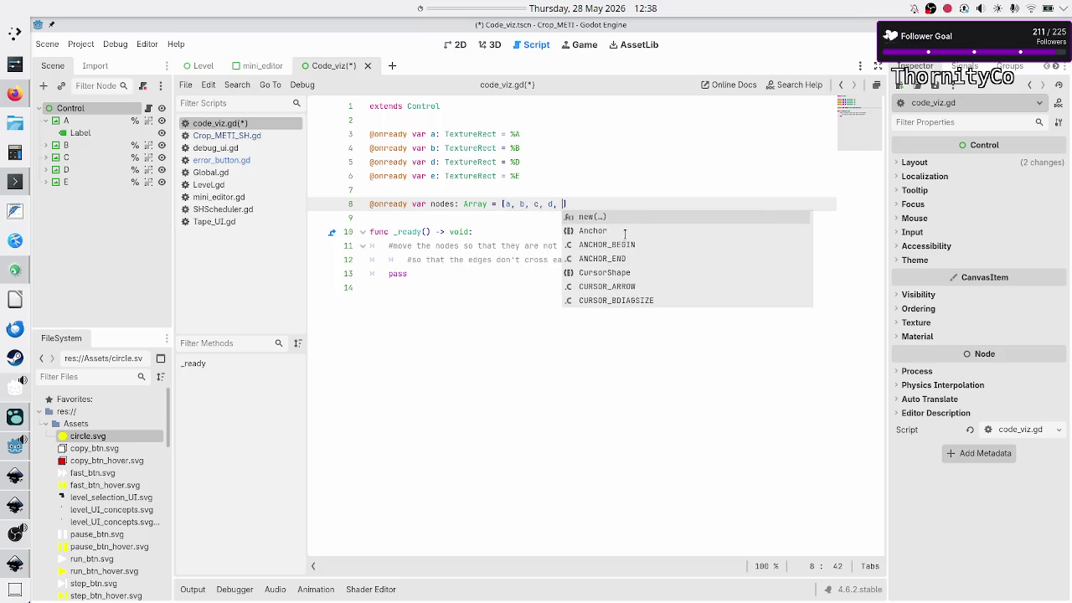
text(e)
key(Escape)
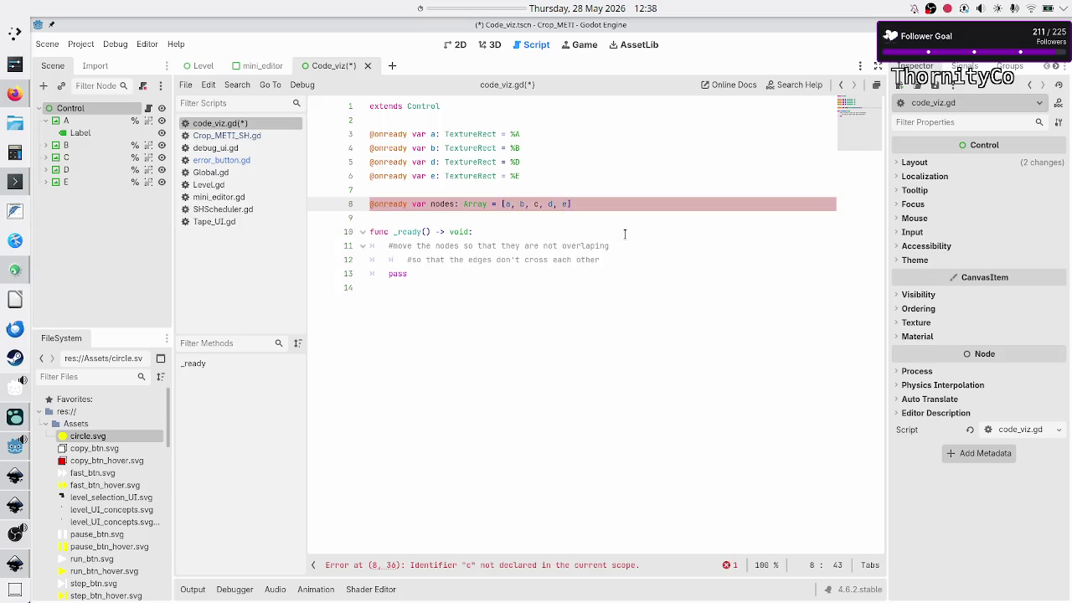
key(Up)
key(Up)
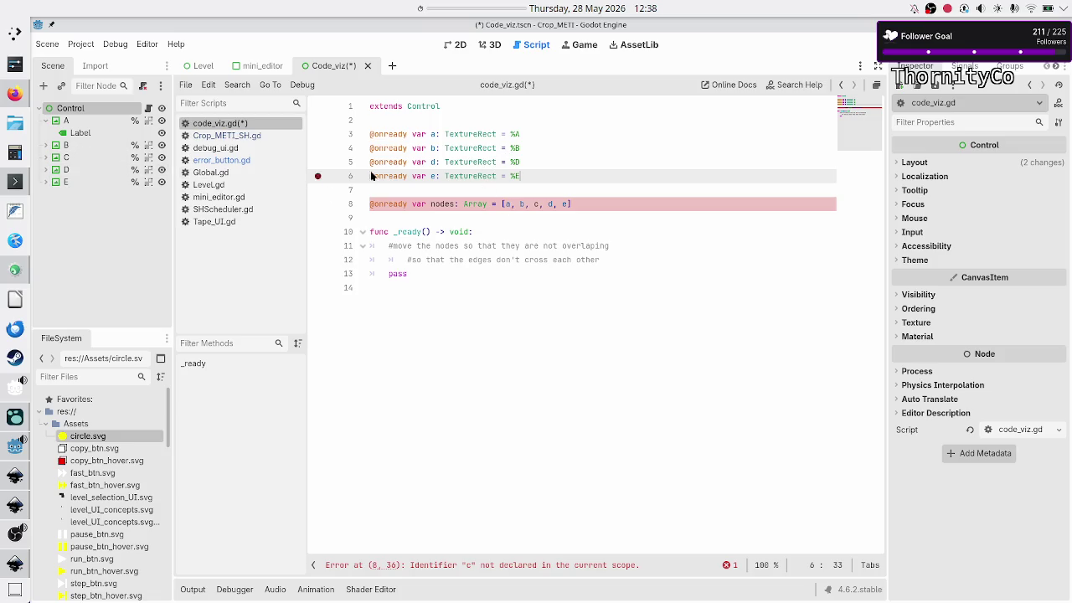
click(540, 147)
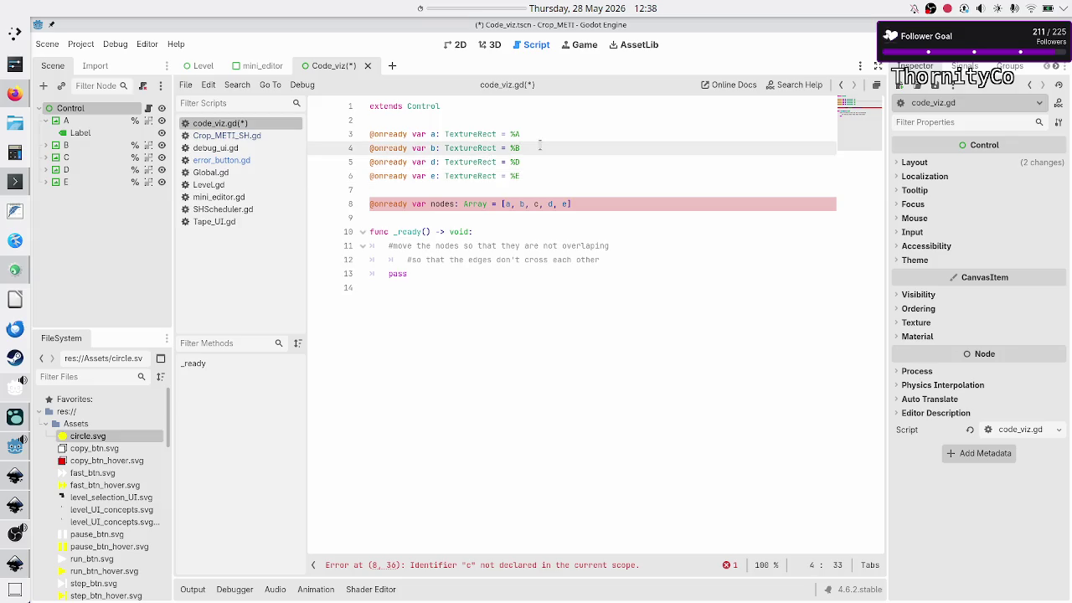
- Duplicate the b declaration and change it to 'var c: TextureRect = %C'
key(Return)
triple_click(541, 146)
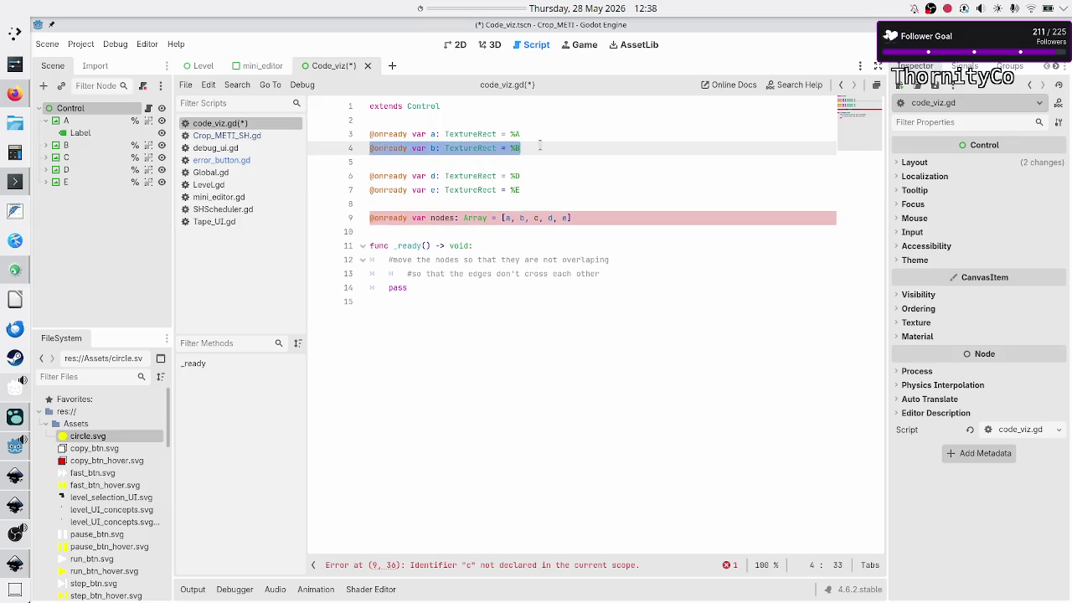
key(ctrl+c)
key(Down)
key(ctrl+v)
key(Right)
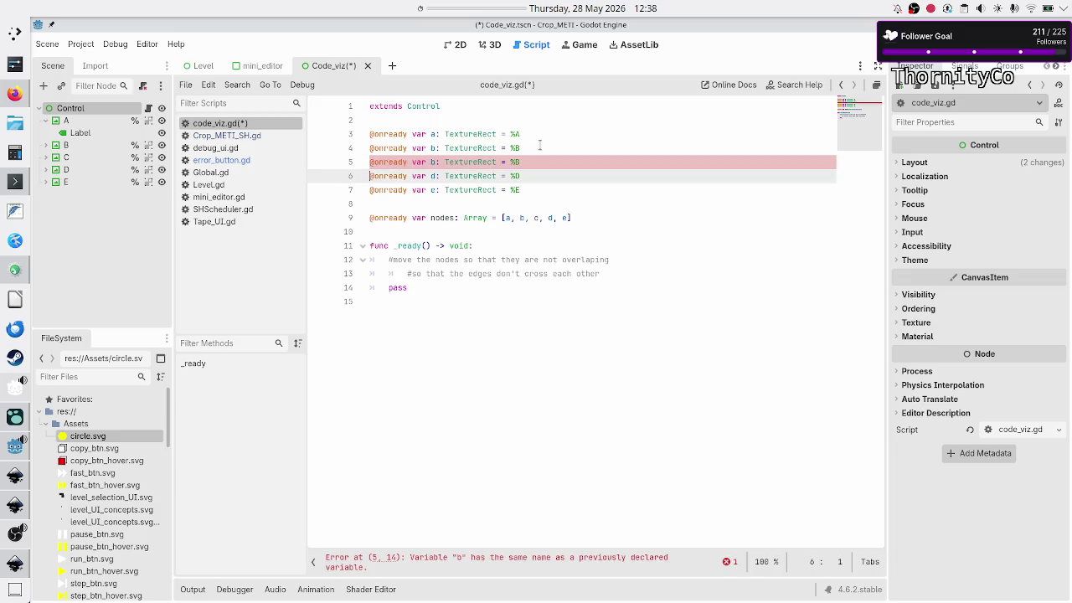
key(Up)
key(End)
key(BackSpace)
text(C)
key(Home)
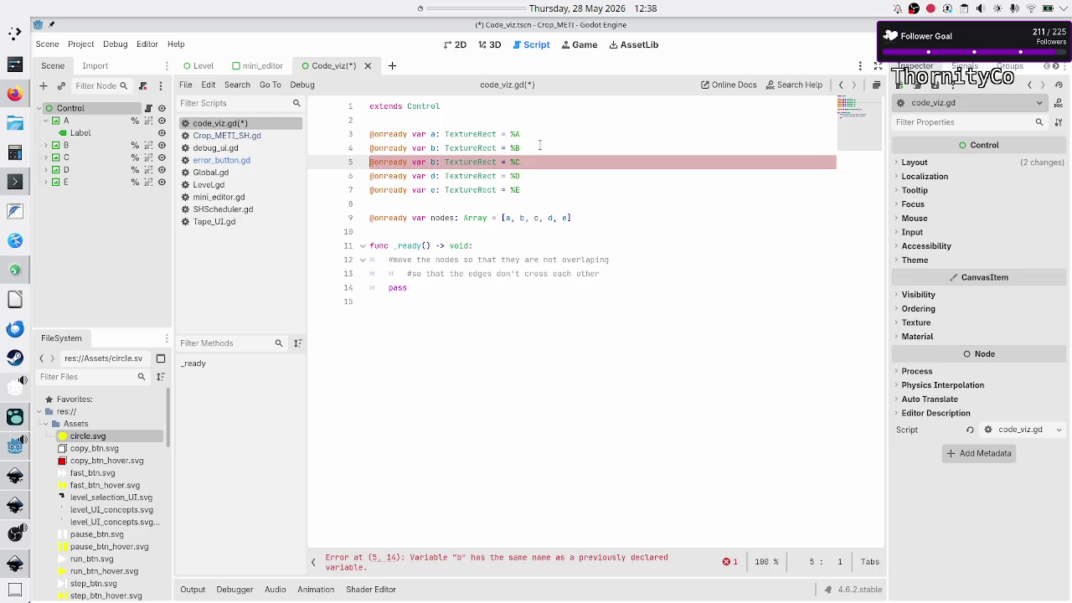
key(Right)
key(Right)
key(Right)
key(BackSpace)
text(c)
key(Down)
key(Down)
key(Down)
- Delete the placeholder 'pass' line and its leftover empty line from _ready()
key(Down)
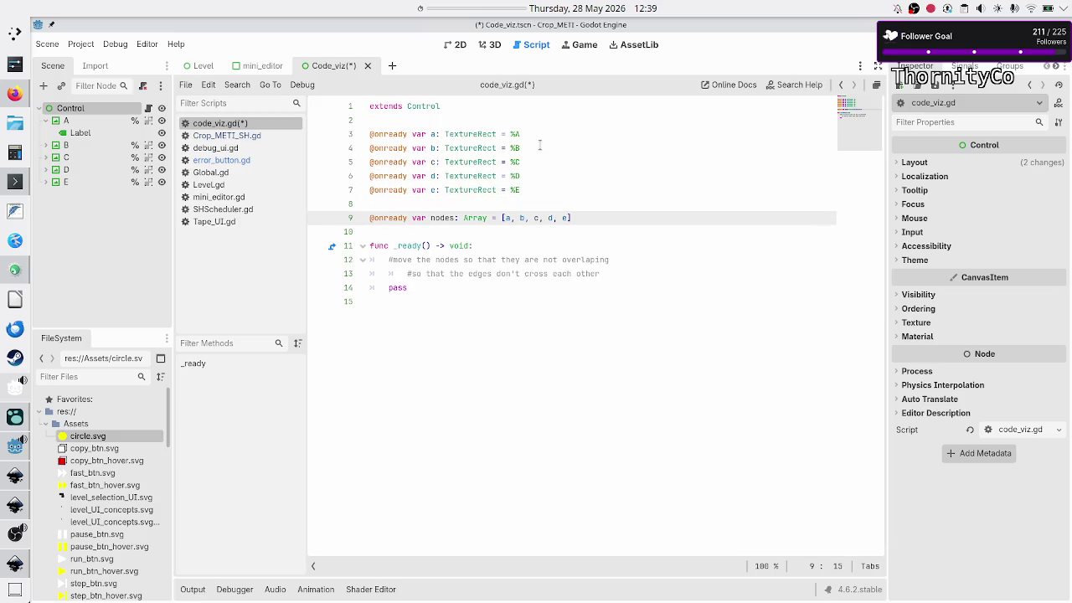
key(Right)
key(Right)
key(Right)
key(Down)
key(Down)
key(Down)
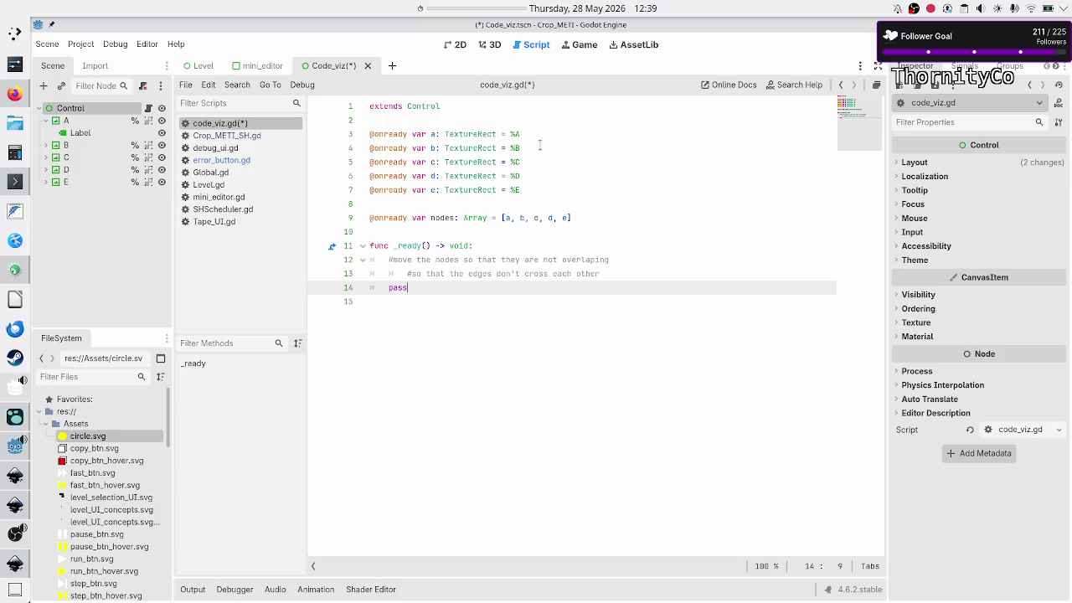
key(Down)
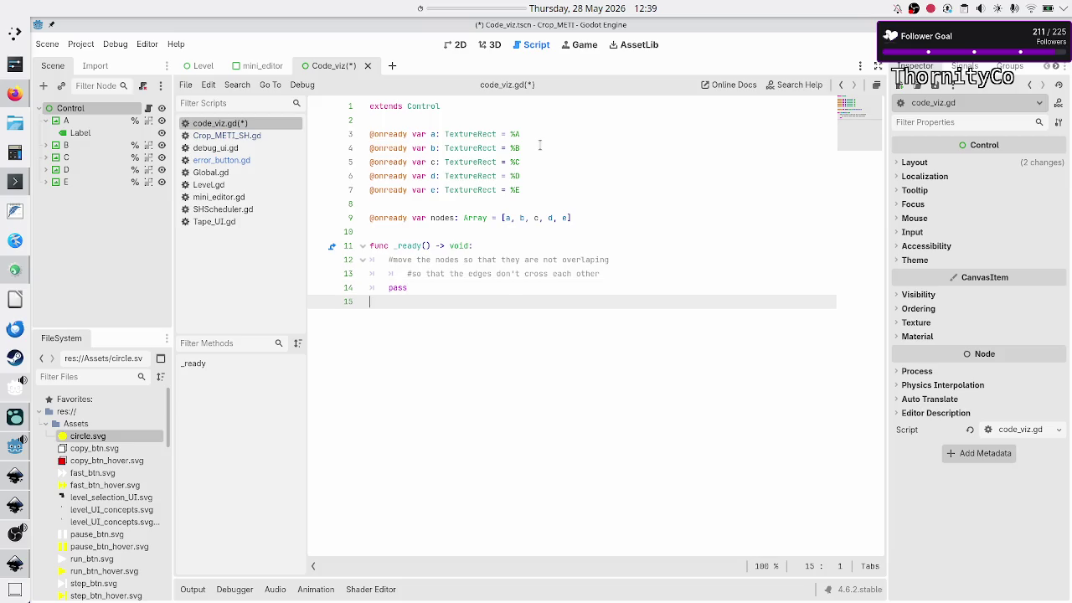
key(Up)
key(BackSpace)
key(BackSpace)
key(BackSpace)
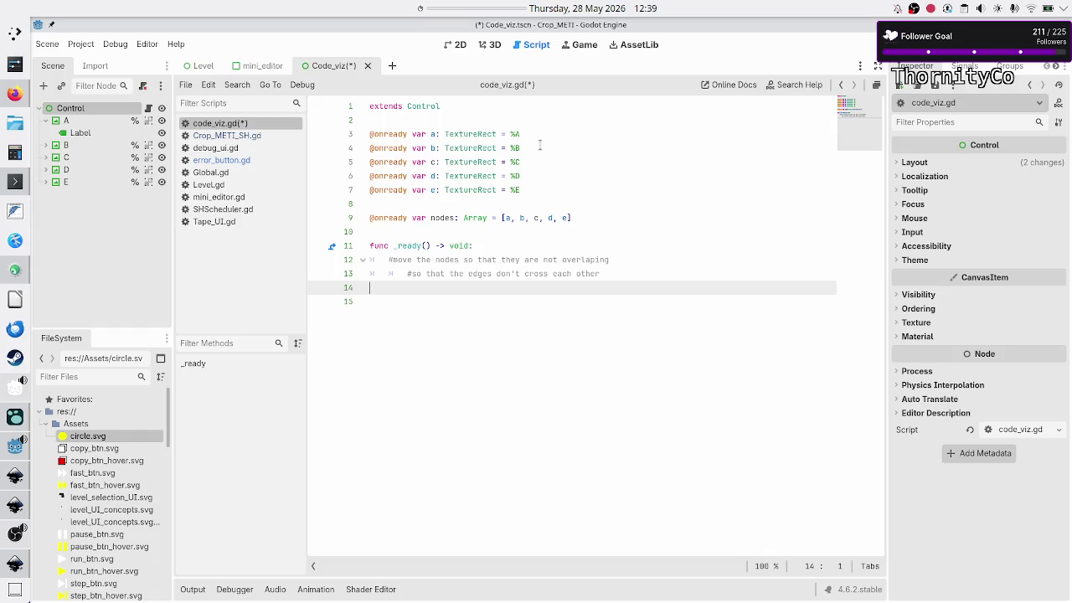
key(BackSpace)
key(Up)
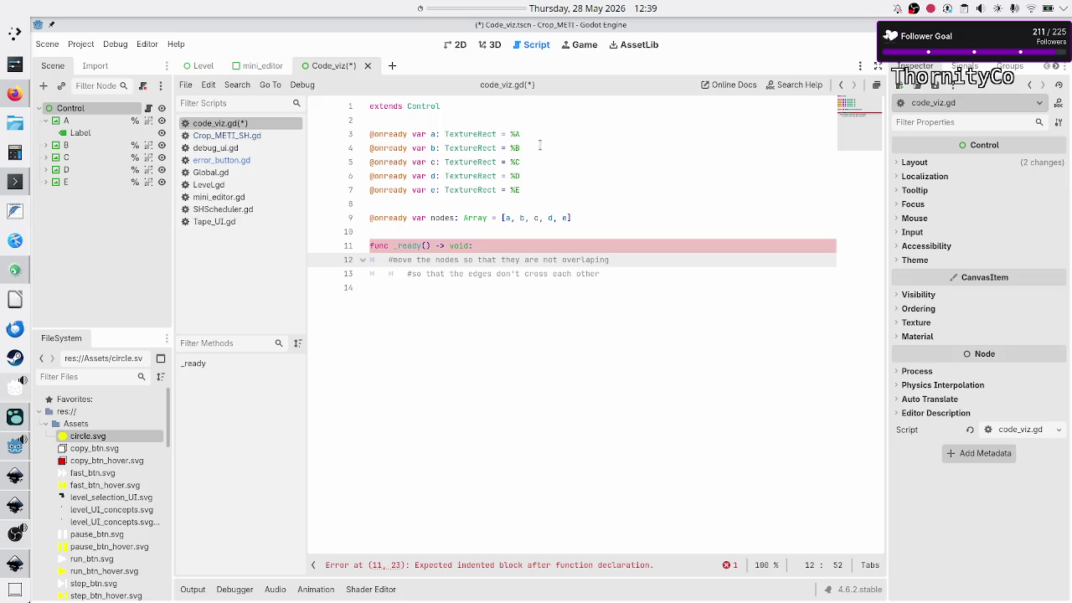
- Add a reposition() call inside _ready()
key(Return)
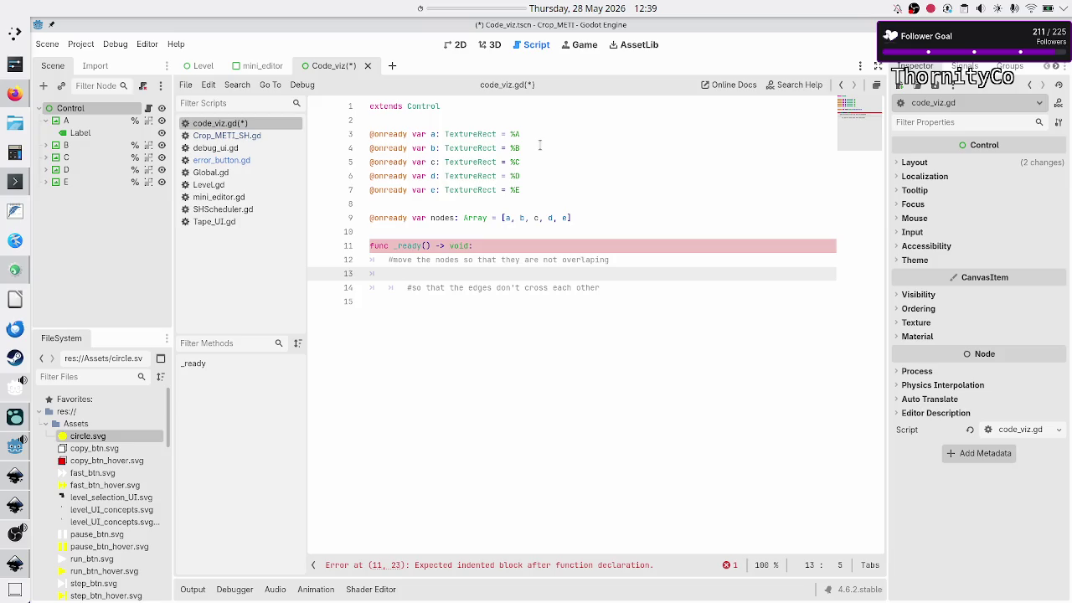
text(reposition)
text(())
key(Down)
key(Down)
- Define 'func reposition() -> void:' with a comment to calc the distance from node i to node j
key(Return)
text(fu)
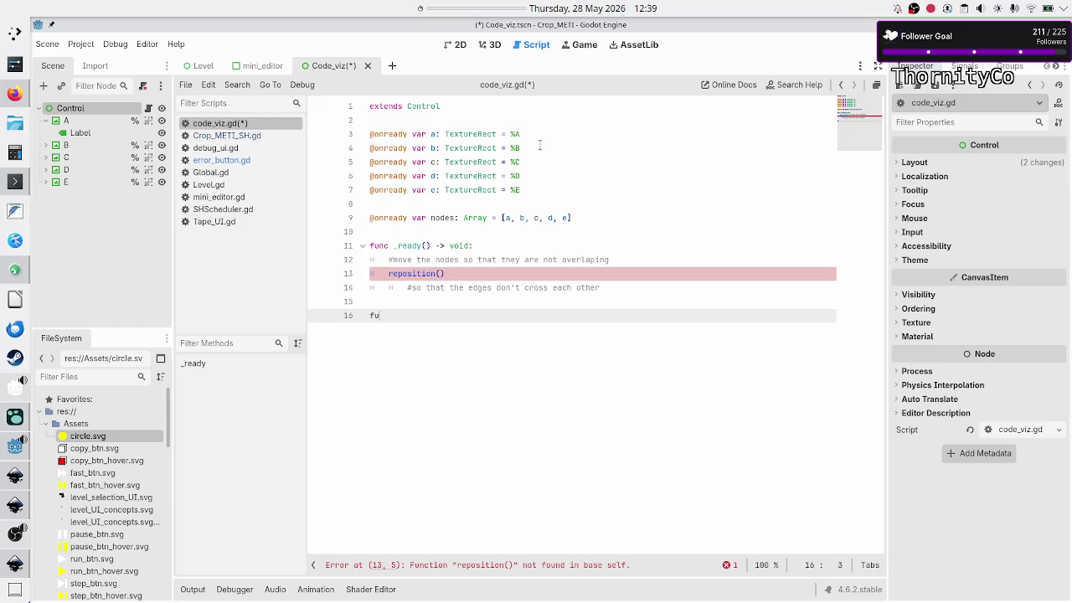
text(nc reposition() -> vo)
text(id)
text(:)
key(Return)
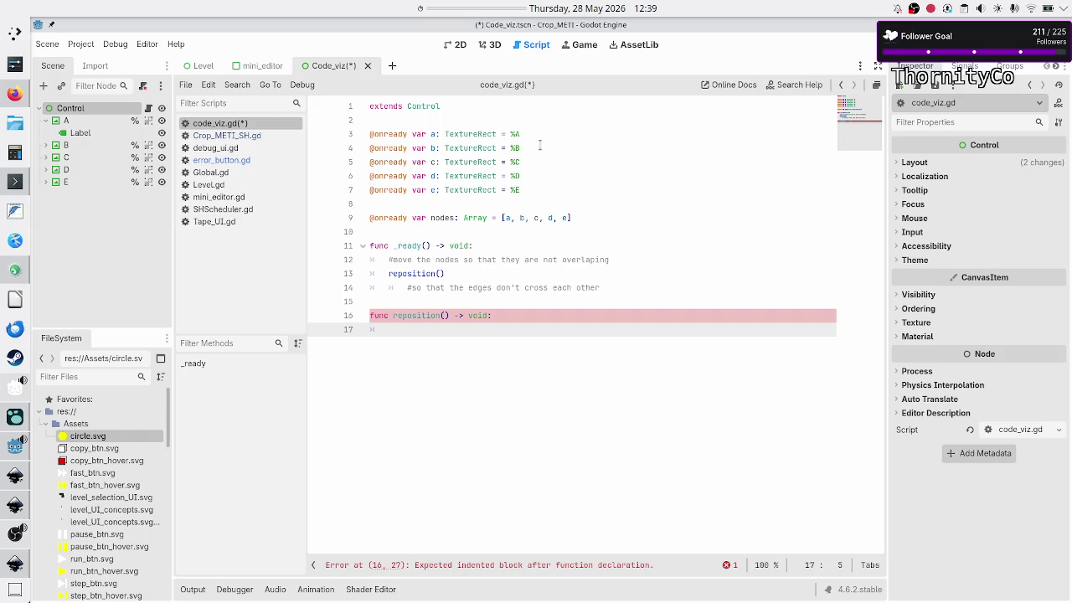
text(#)
text(calc the dista)
text(nce from )
text(node 1 to )
text(node j)
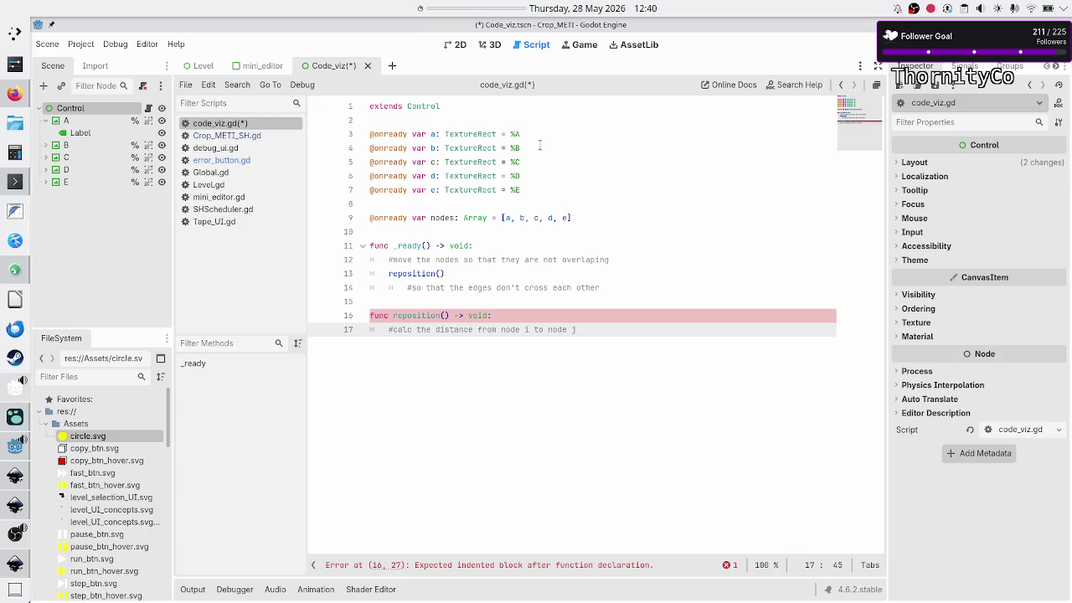
- Start a new line under the distance comment declaring an edge_length variable
key(Return)
text(#)
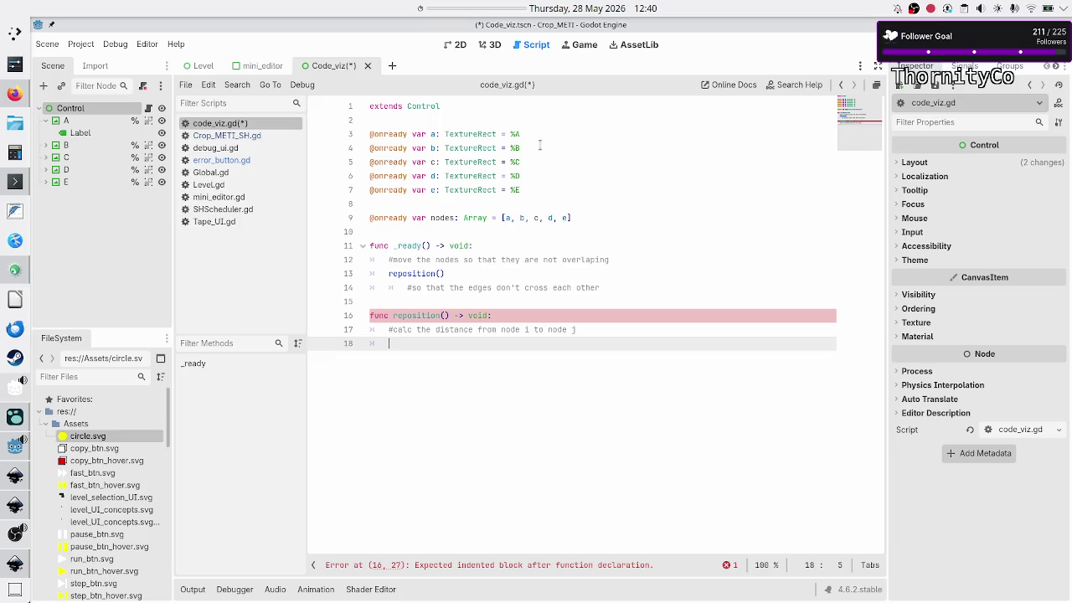
text(var)
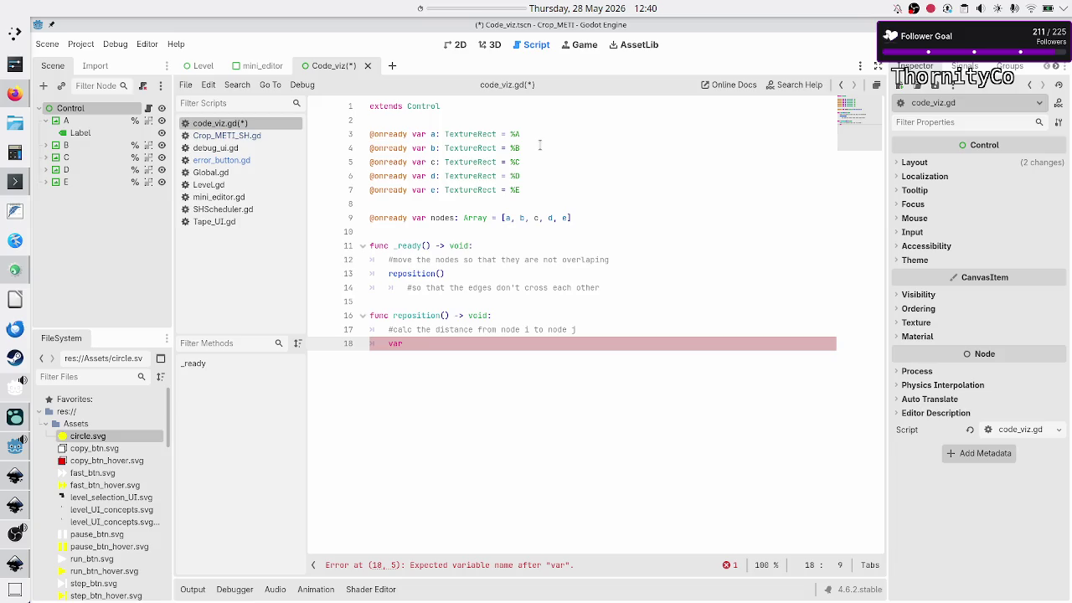
text(edge_)
text(length:)
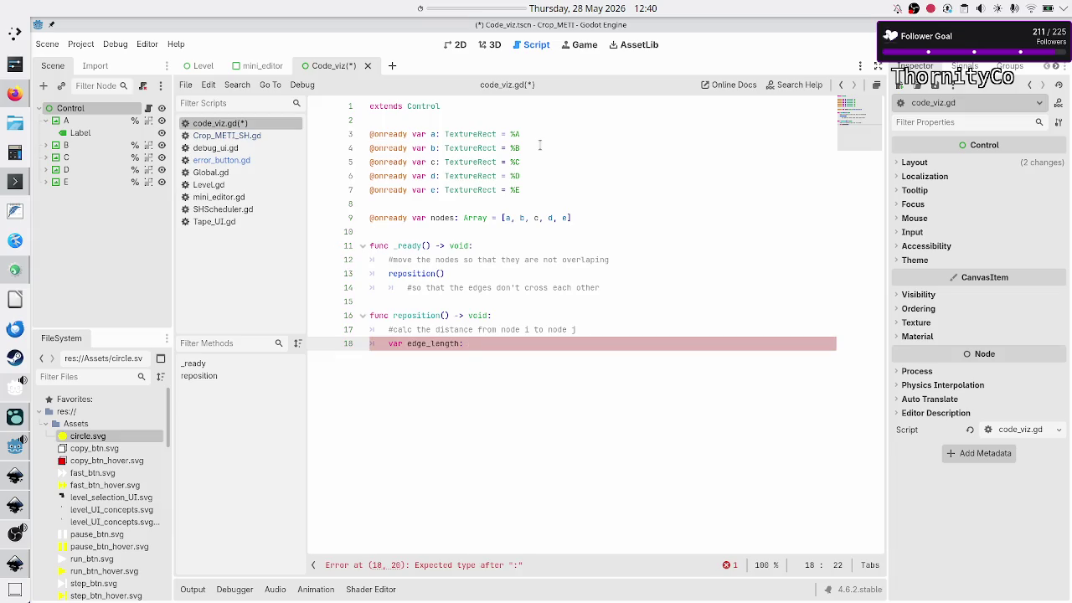
- Finish the line as 'var edge_length: int = 100' and start a new line
text(int )
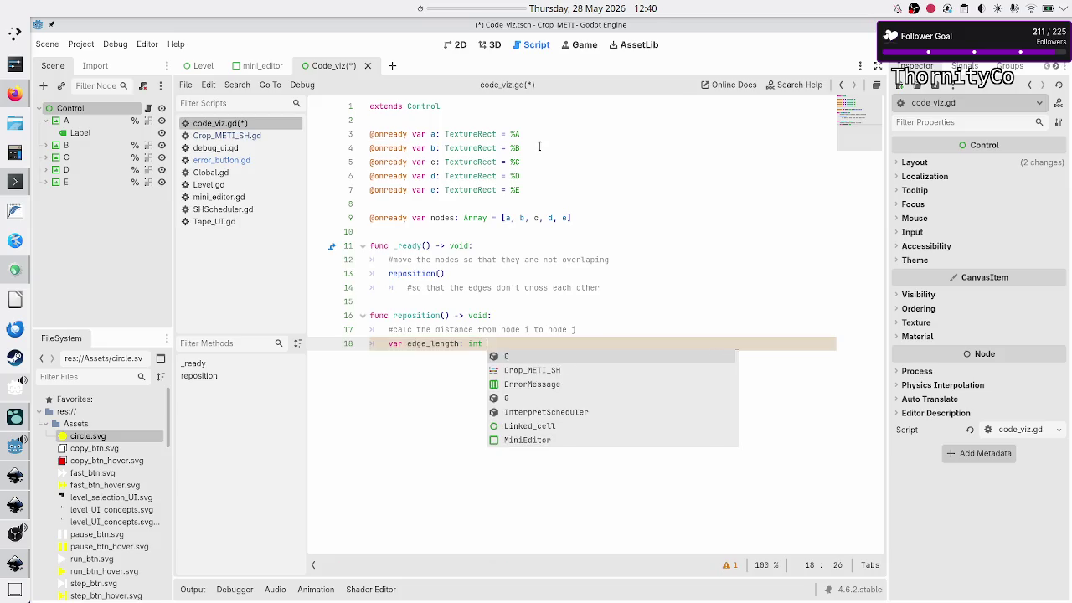
text(= 100)
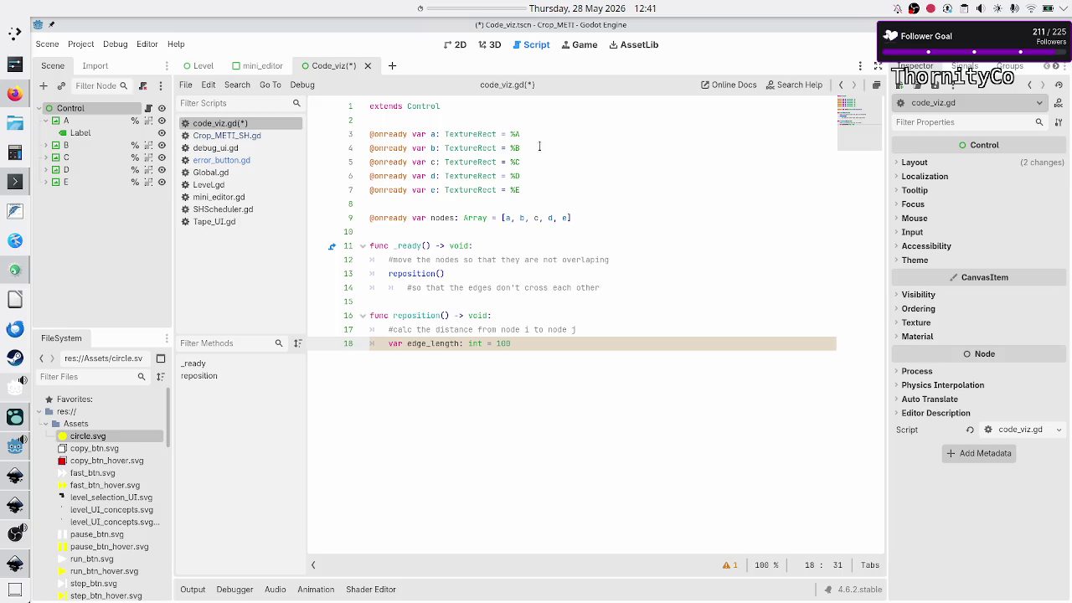
key(Return)
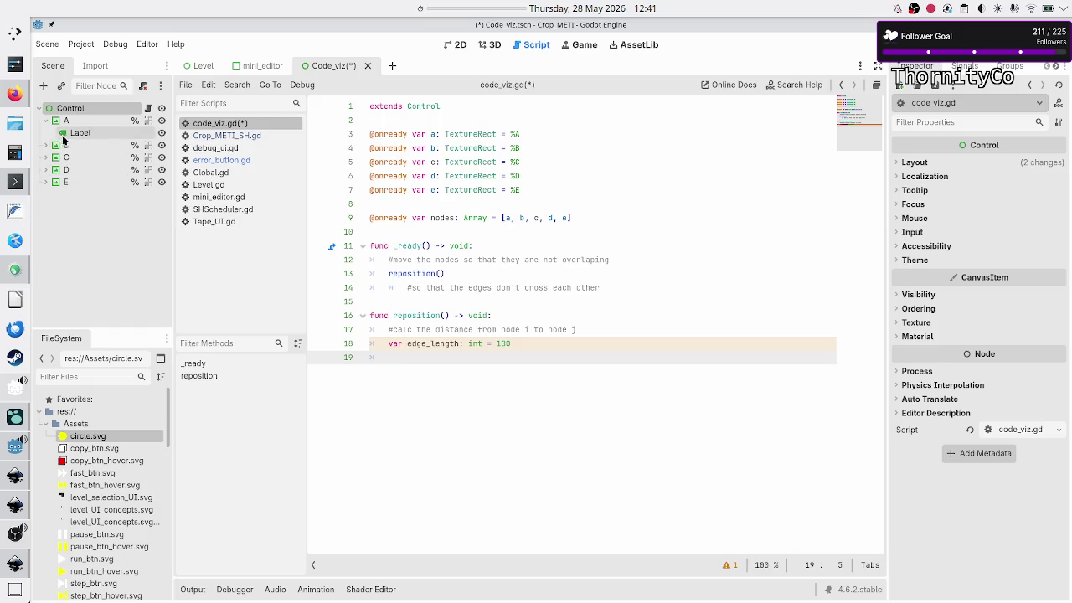
- In a new Firefox tab, search for 'web tool for easy sketch and draw'
click(15, 93)
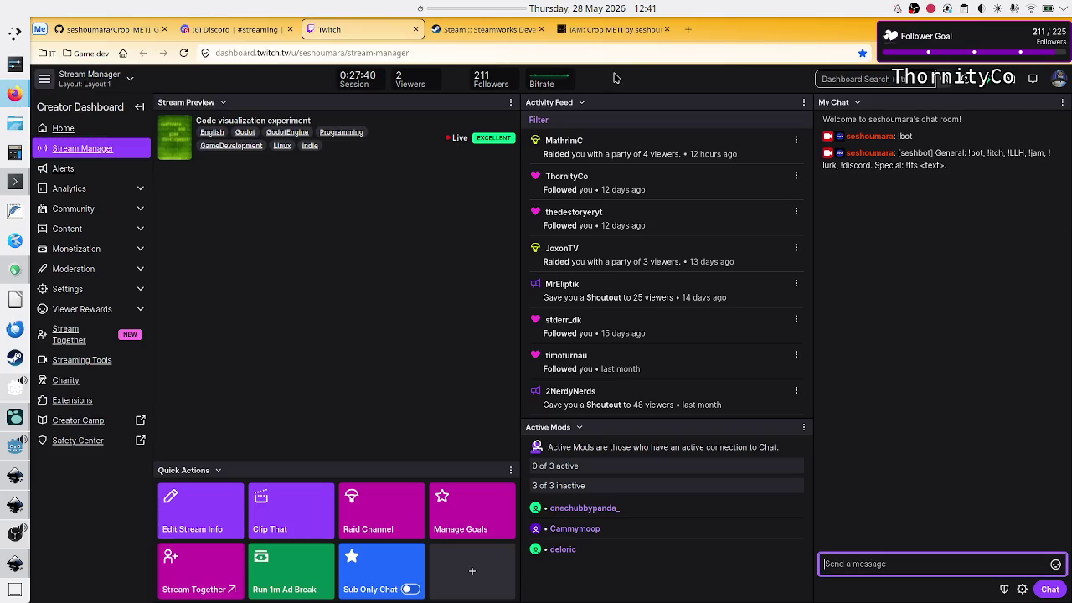
click(686, 29)
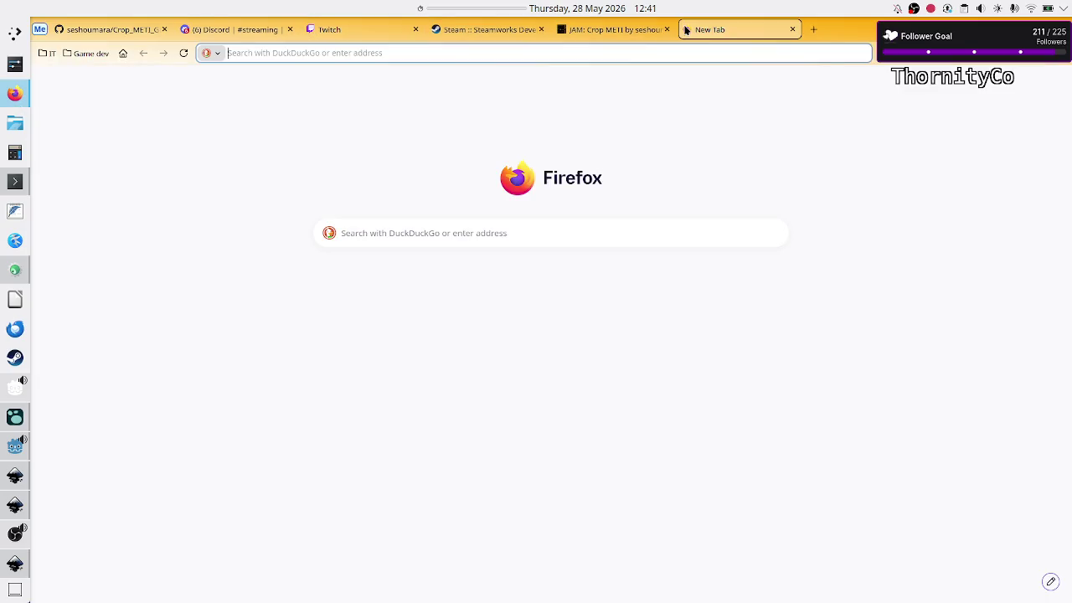
text(web too)
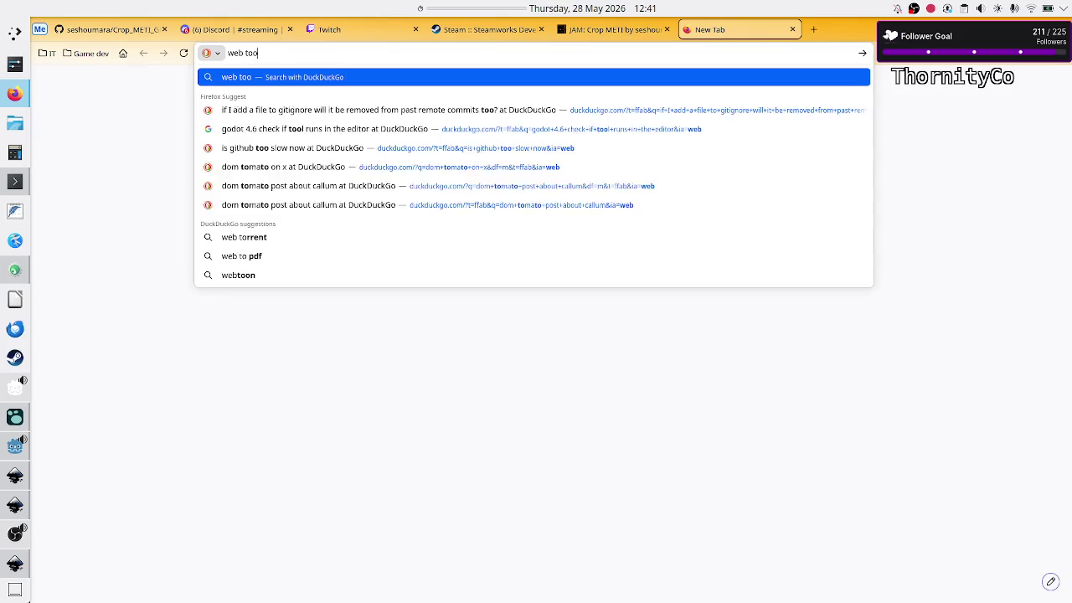
text(l for ea)
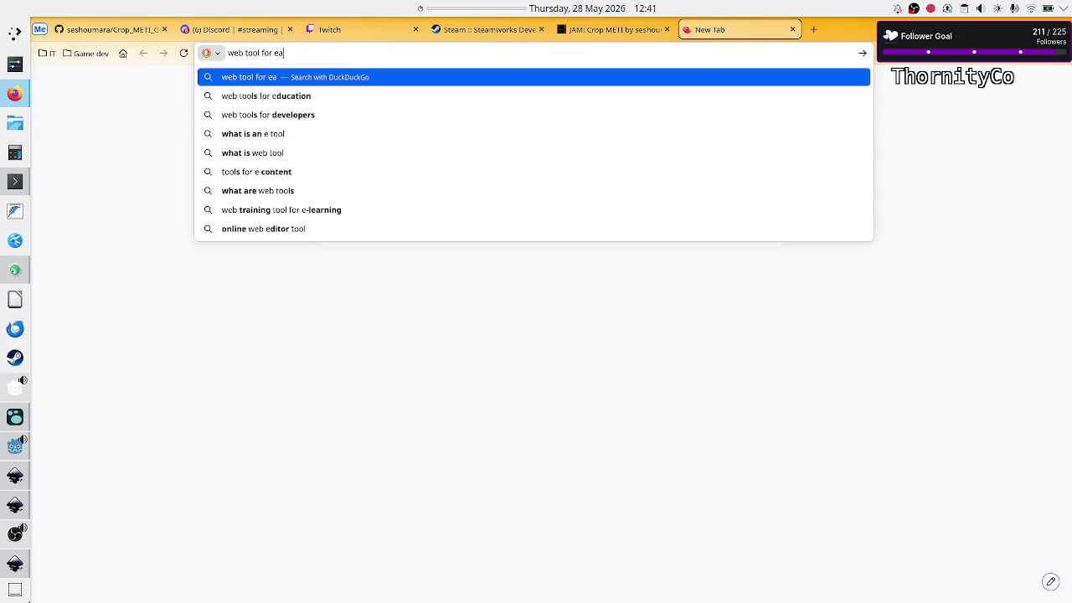
text(sy sket)
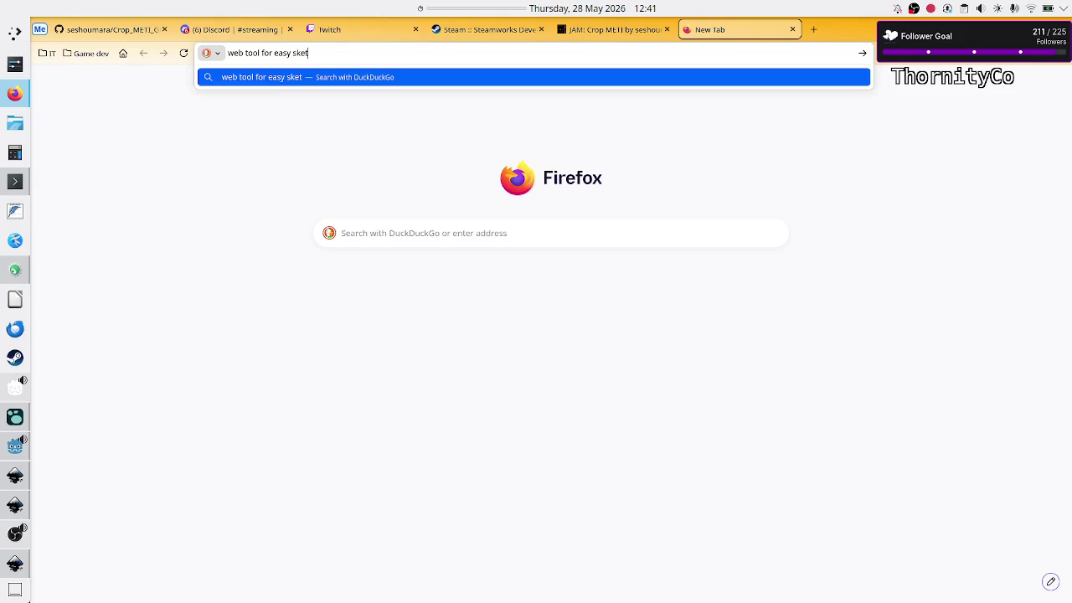
text(ch and draw)
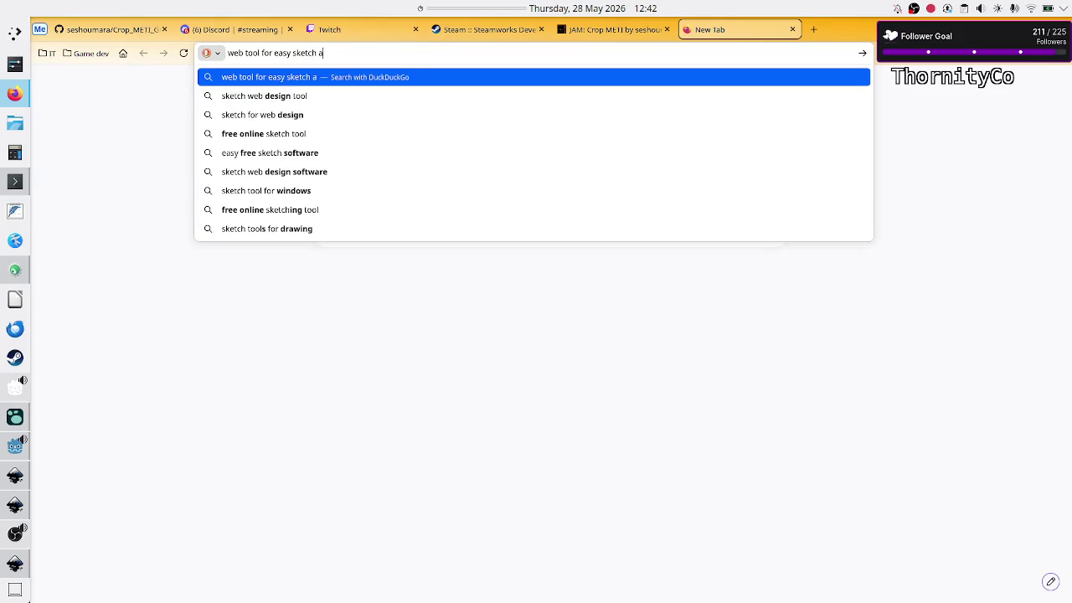
key(Return)
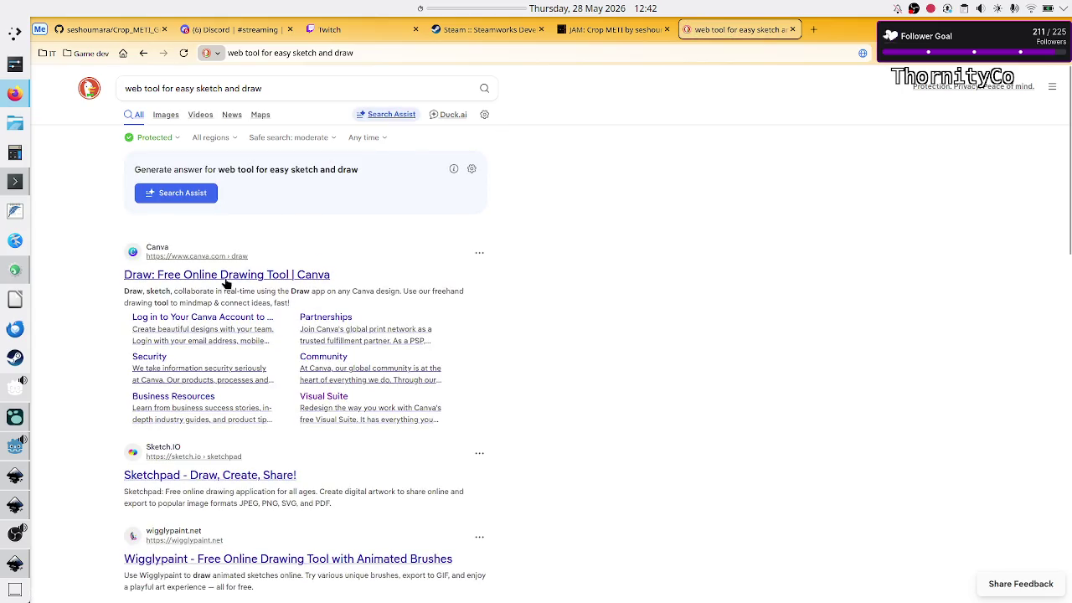
- Open Sketchpad from the results, dismiss the welcome message, and undo a test stroke
click(189, 481)
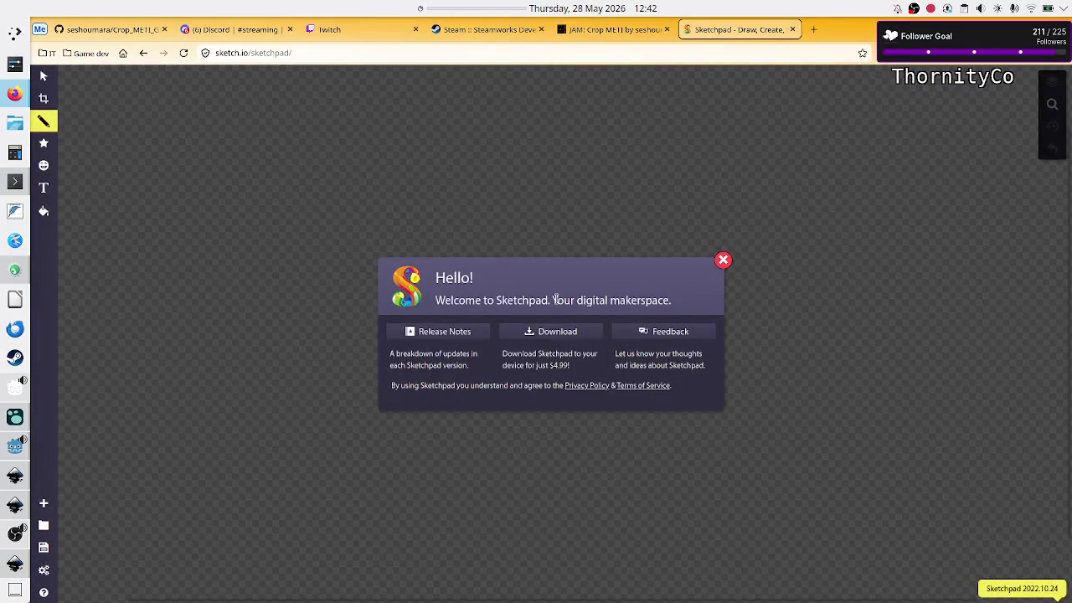
click(724, 263)
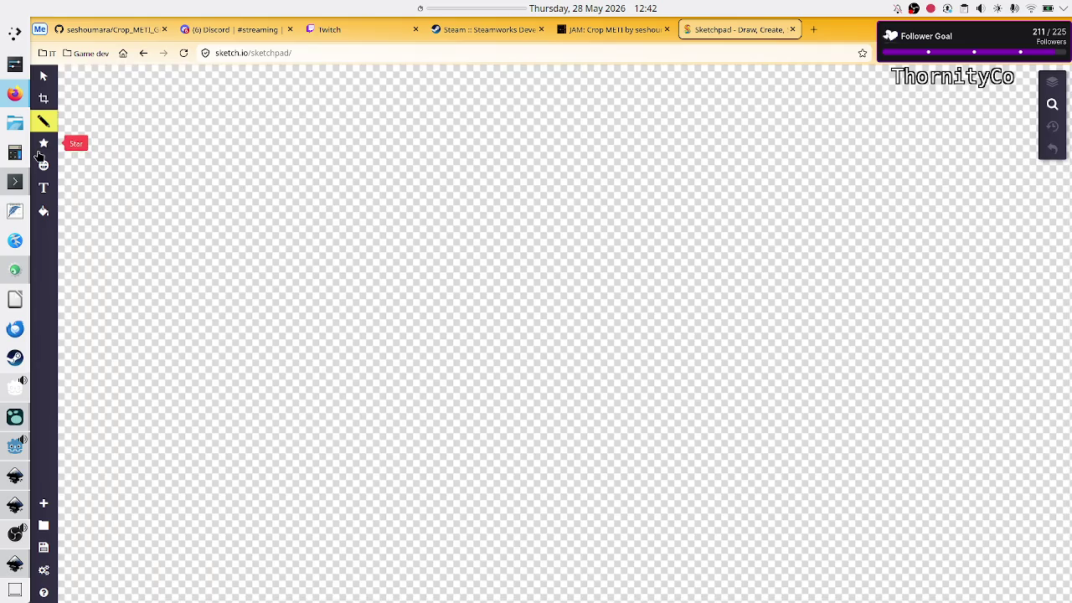
mouse_move(258, 195)
mouse_down()
mouse_move(268, 246)
mouse_move(399, 215)
mouse_move(441, 182)
mouse_up()
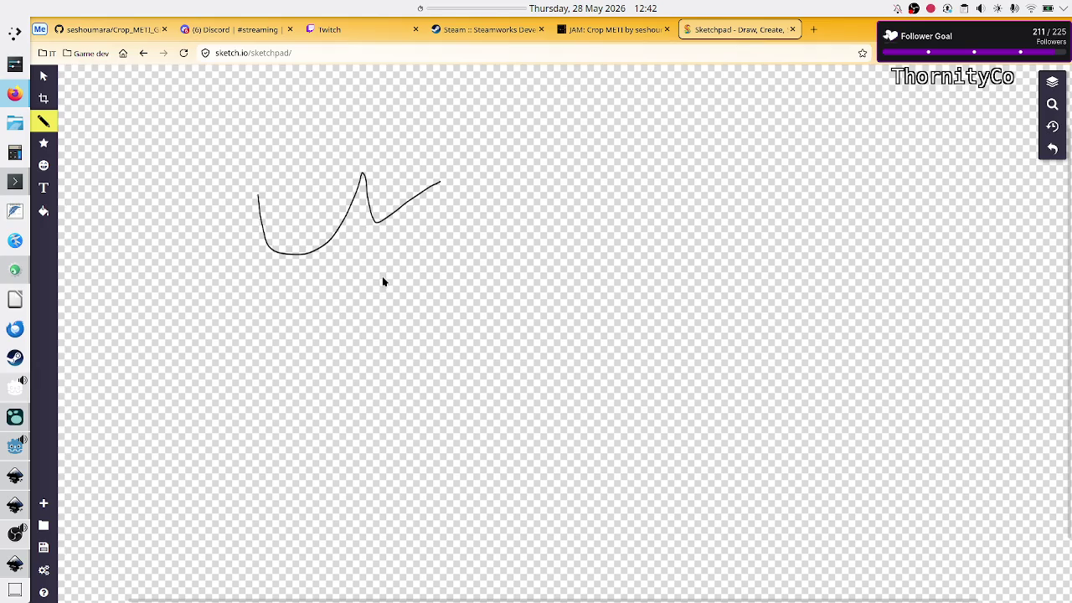
key(ctrl+z)
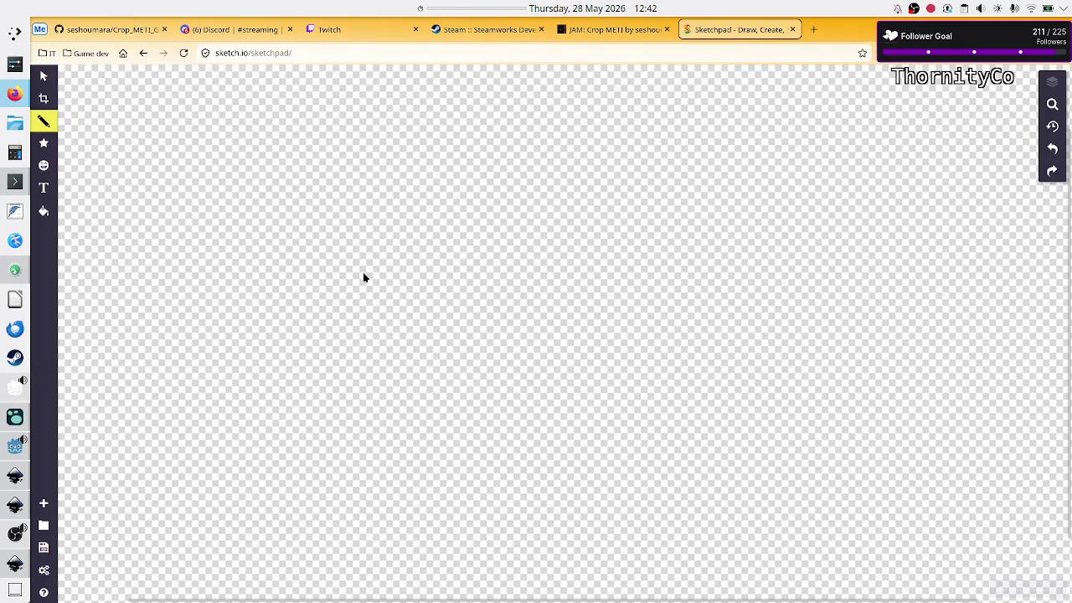
- Draw two nodes joined by a line, a wavy line with a mark above, and a close top node pair
mouse_move(363, 272)
mouse_down()
mouse_move(376, 294)
mouse_move(362, 280)
mouse_up()
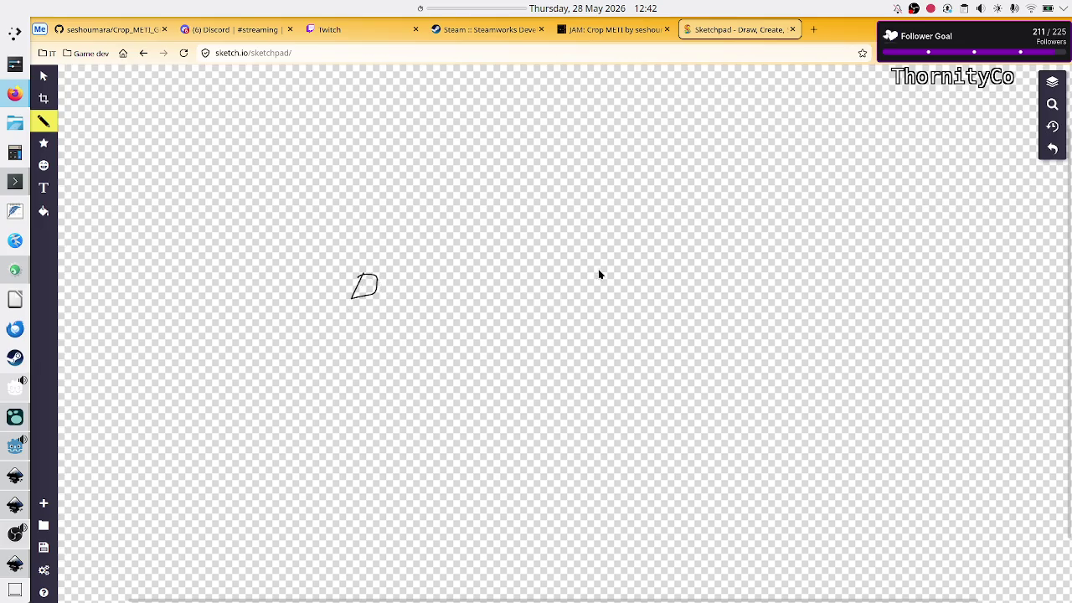
mouse_move(571, 283)
mouse_down()
mouse_move(609, 298)
mouse_move(558, 284)
mouse_up()
drag(388, 307, 563, 307)
drag(419, 284, 500, 284)
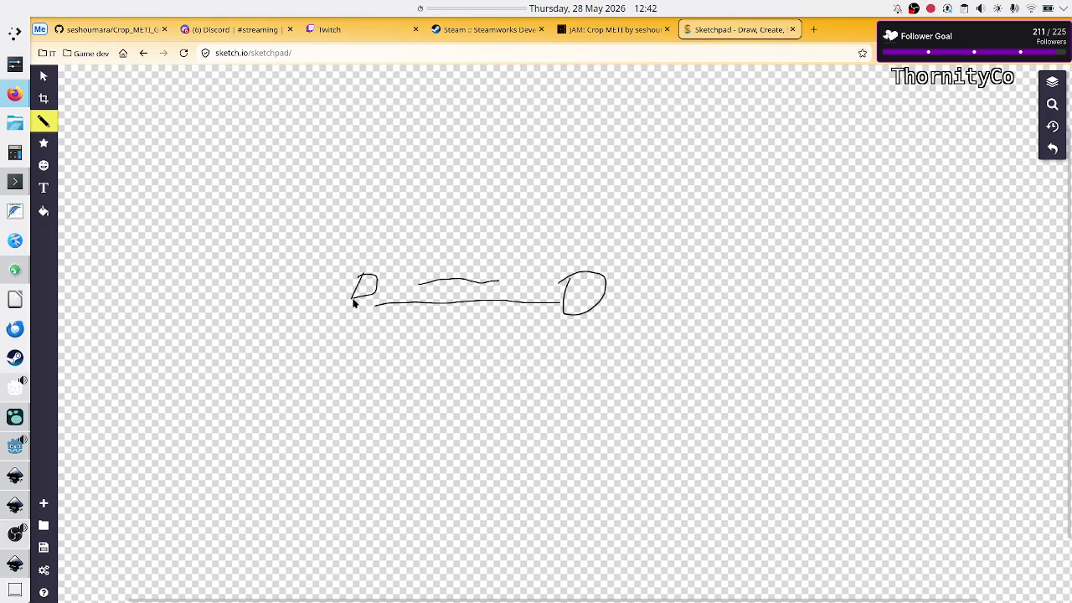
mouse_move(425, 139)
mouse_down()
mouse_move(421, 151)
mouse_move(451, 122)
mouse_move(501, 159)
mouse_move(501, 133)
mouse_up()
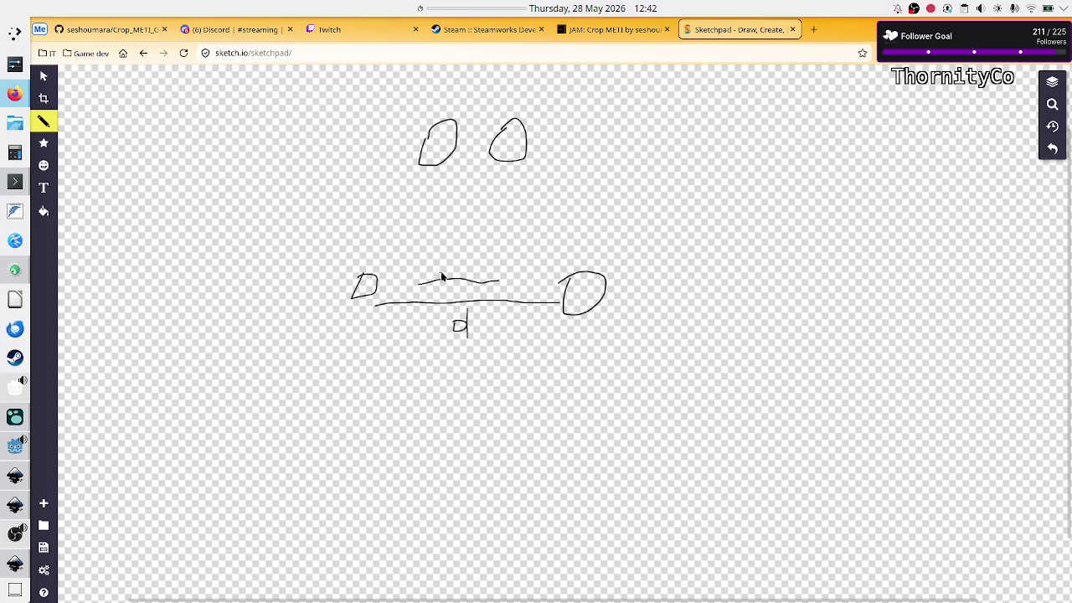
drag(441, 257, 452, 267)
drag(460, 137, 486, 134)
- Try Crop & Resize regions around the wavy line, cancelling each attempt
click(46, 100)
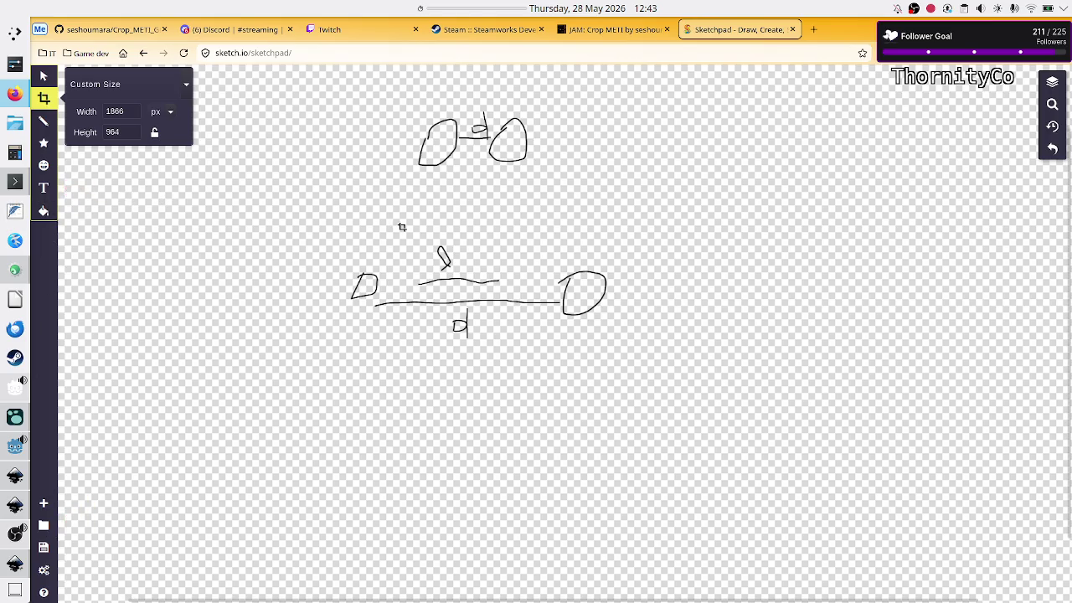
drag(402, 228, 505, 279)
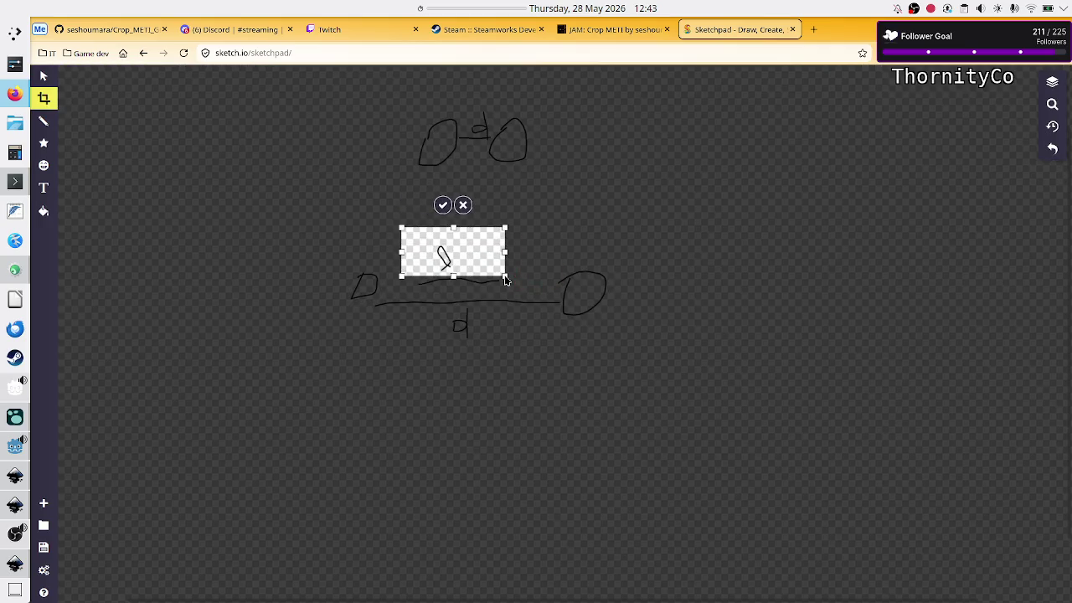
click(463, 204)
drag(422, 220, 476, 293)
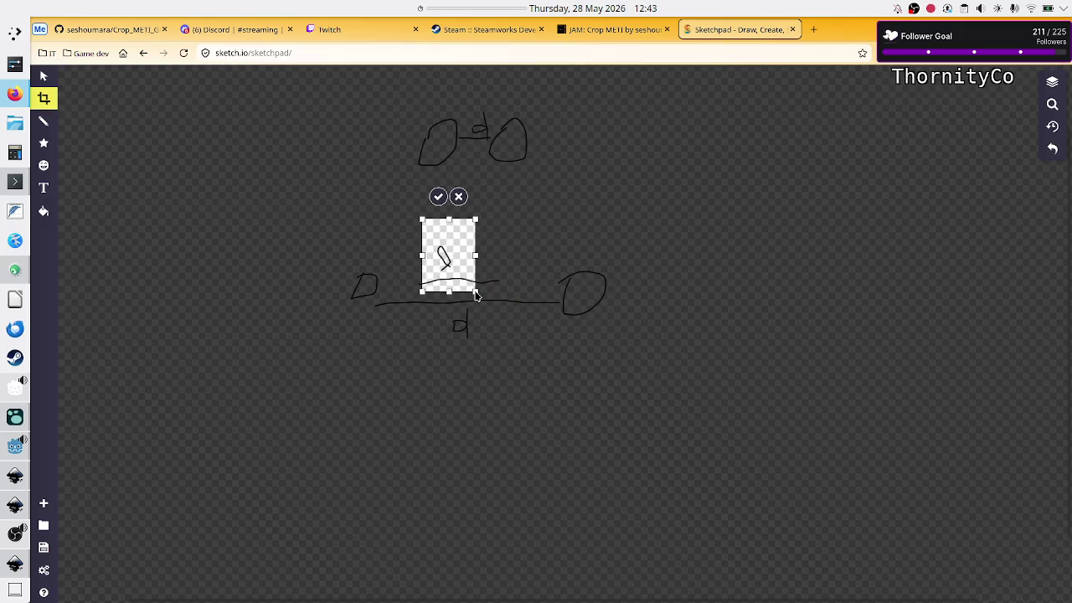
key(Escape)
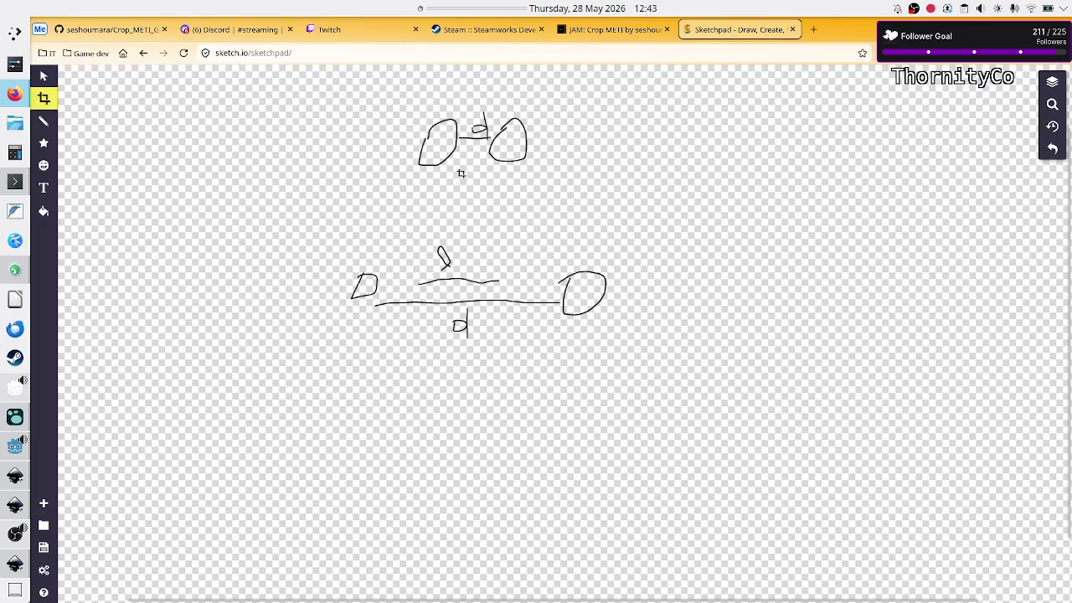
mouse_move(425, 181)
mouse_down()
mouse_move(493, 189)
mouse_move(532, 178)
mouse_up()
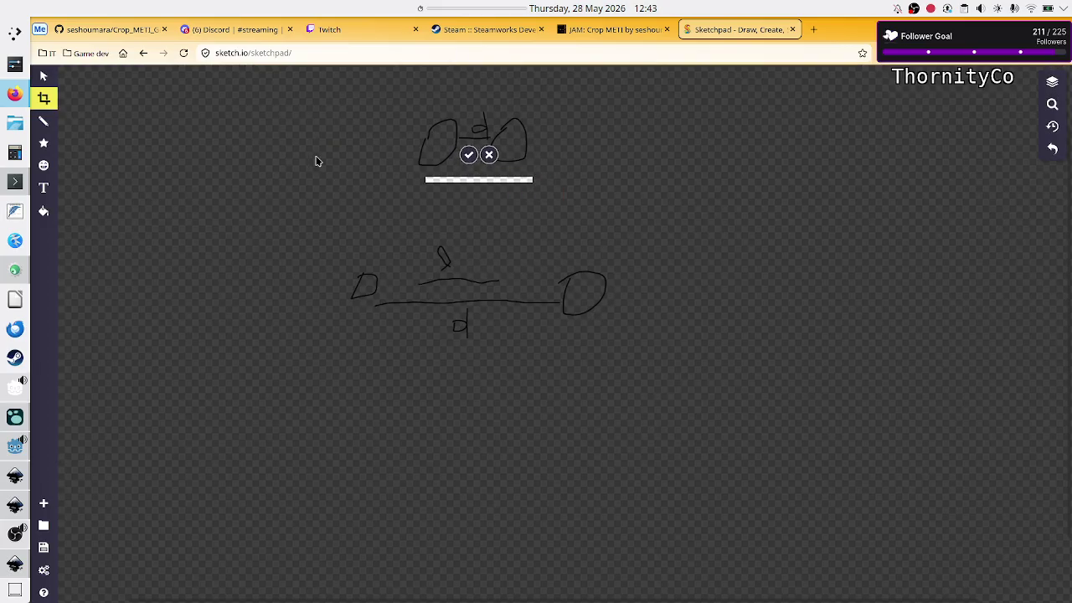
key(Escape)
- Select the wavy line and its mark, drag them upward, and return to the Pencil tool
click(45, 77)
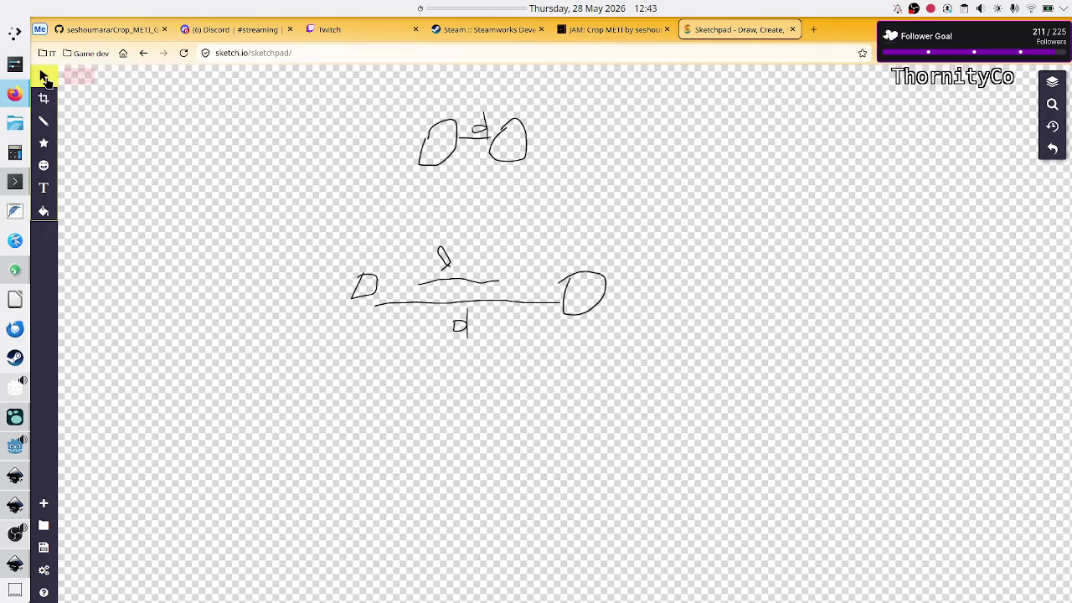
drag(402, 231, 515, 294)
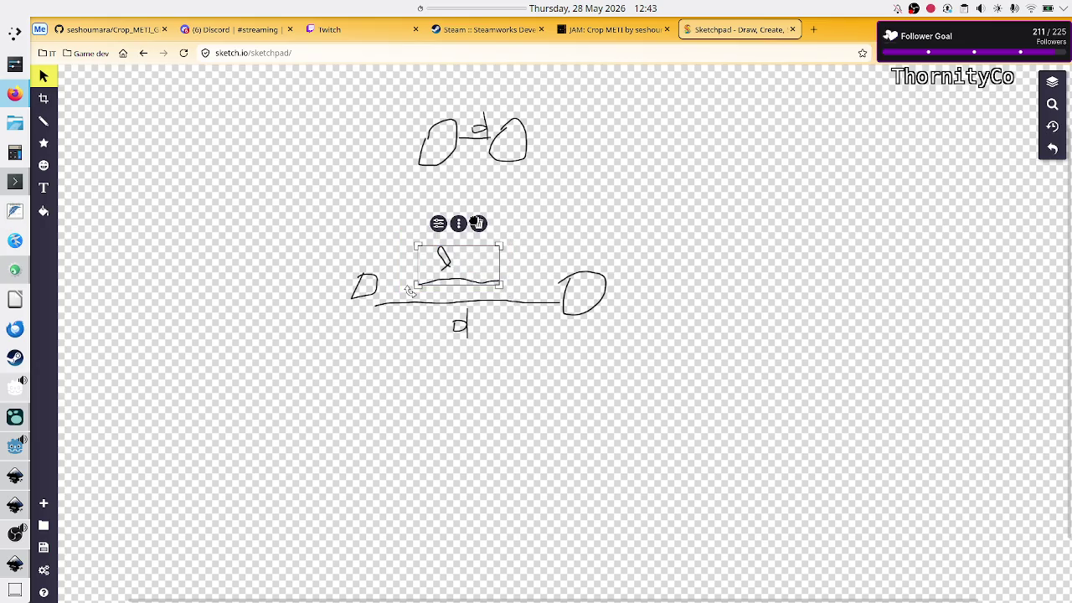
mouse_move(443, 277)
mouse_down()
mouse_move(444, 260)
mouse_move(427, 267)
mouse_move(465, 216)
mouse_up()
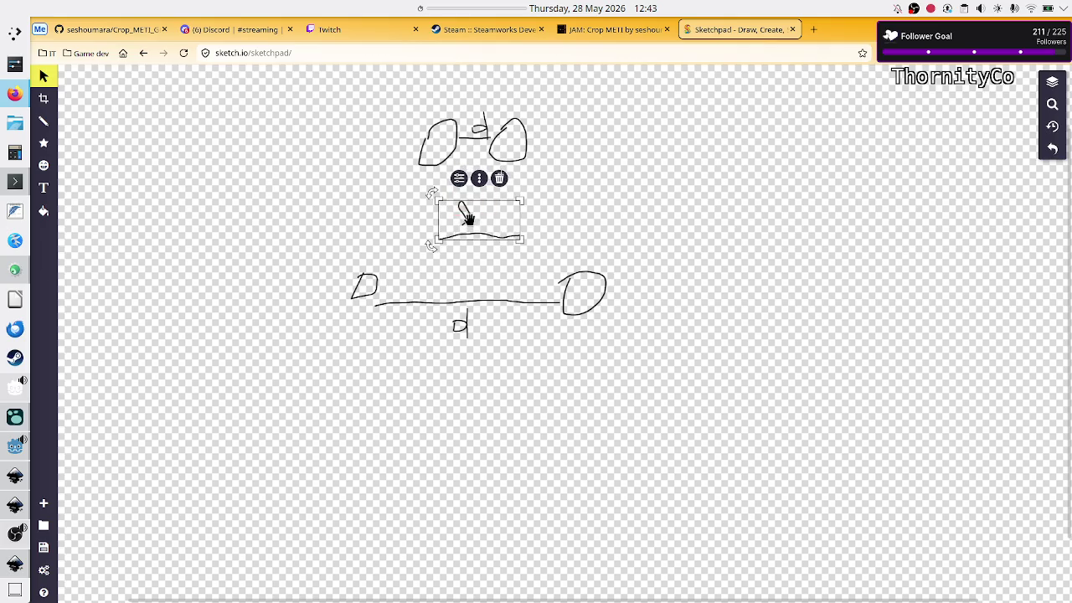
click(663, 232)
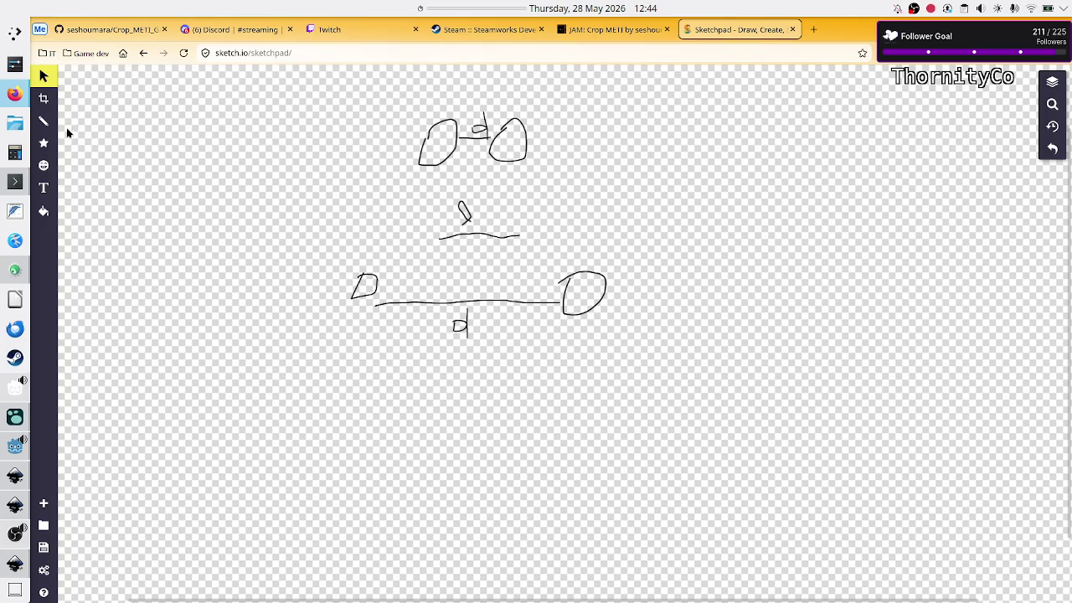
click(44, 121)
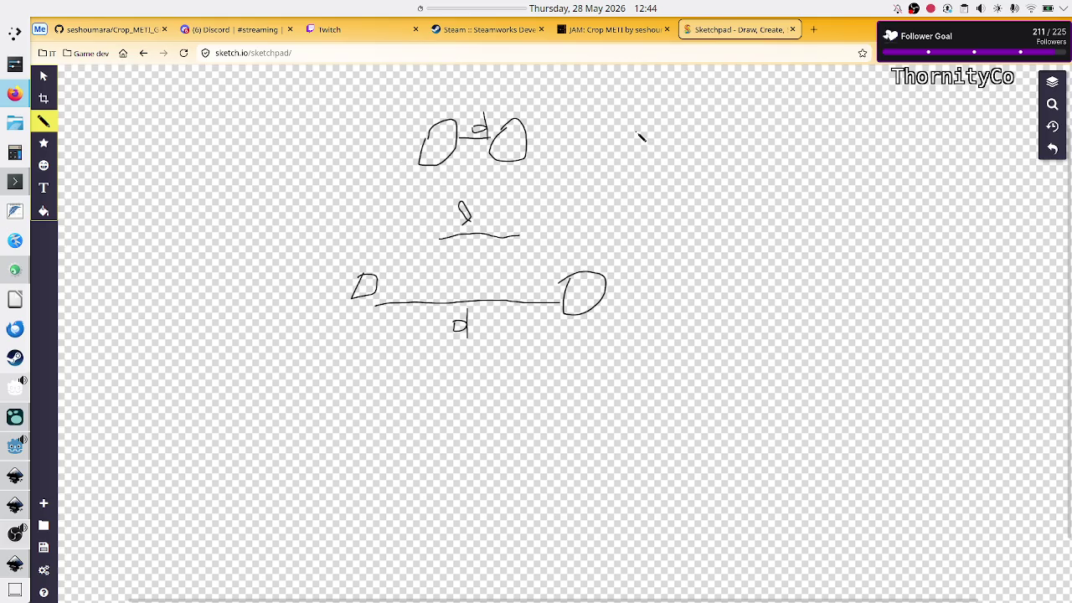
- Hand-write the force labels F A and F R to the right of the nodes
drag(658, 119, 671, 156)
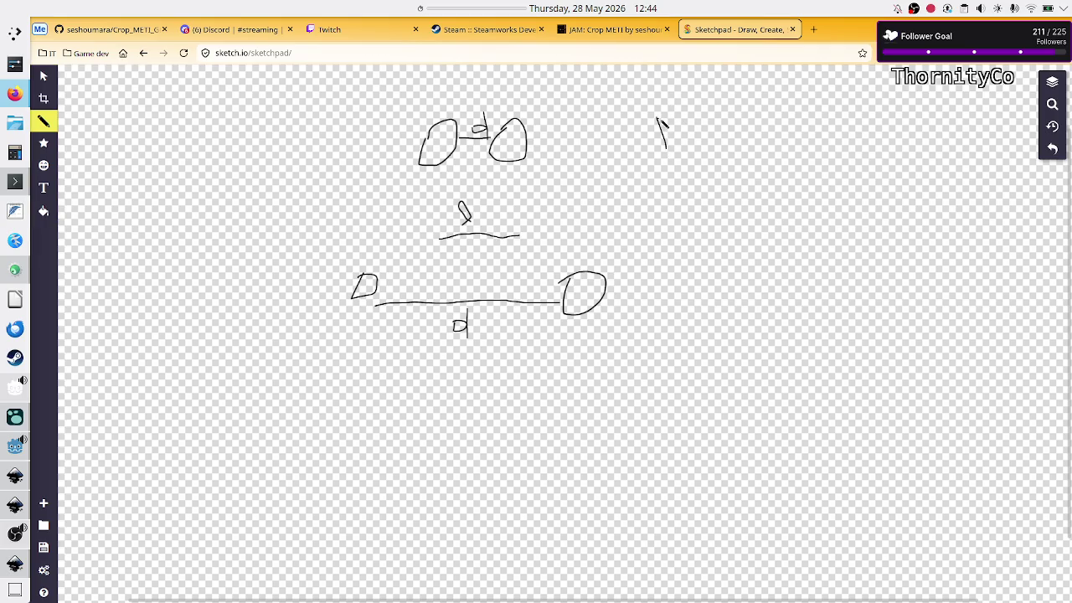
mouse_move(659, 118)
mouse_down()
mouse_move(675, 112)
mouse_move(672, 164)
mouse_move(680, 153)
mouse_up()
drag(756, 114, 762, 161)
mouse_move(756, 115)
mouse_down()
mouse_move(766, 123)
mouse_move(776, 110)
mouse_move(785, 124)
mouse_up()
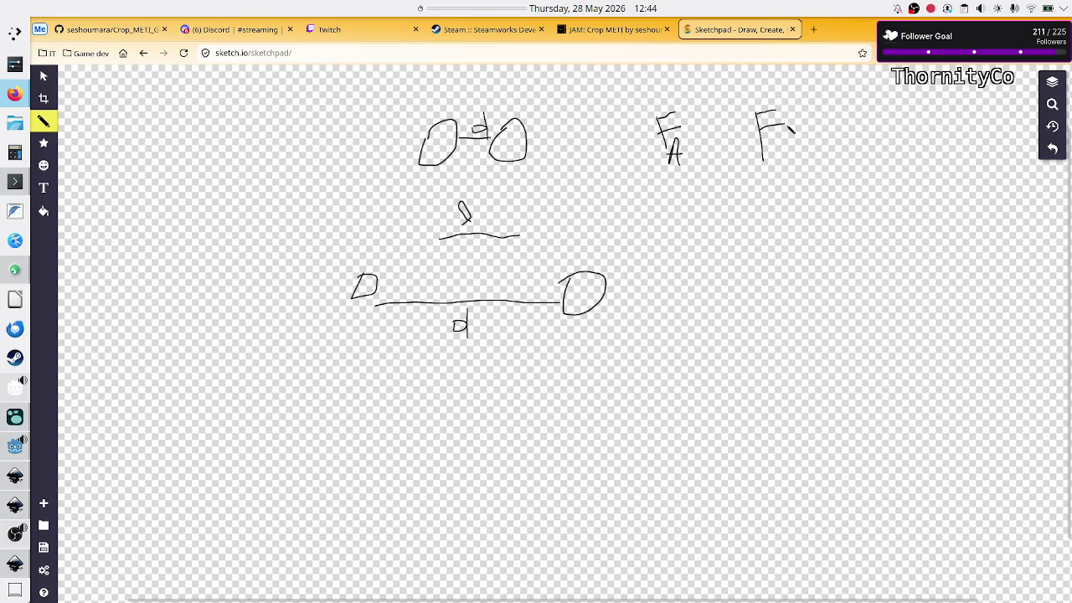
mouse_move(771, 163)
mouse_down()
mouse_move(774, 177)
mouse_move(783, 153)
mouse_move(772, 167)
mouse_move(791, 178)
mouse_up()
- Draw a downward arrow beside F A and a tall upward arrow beside F R
mouse_move(692, 115)
mouse_down()
mouse_move(693, 158)
mouse_move(699, 145)
mouse_up()
drag(810, 89, 825, 182)
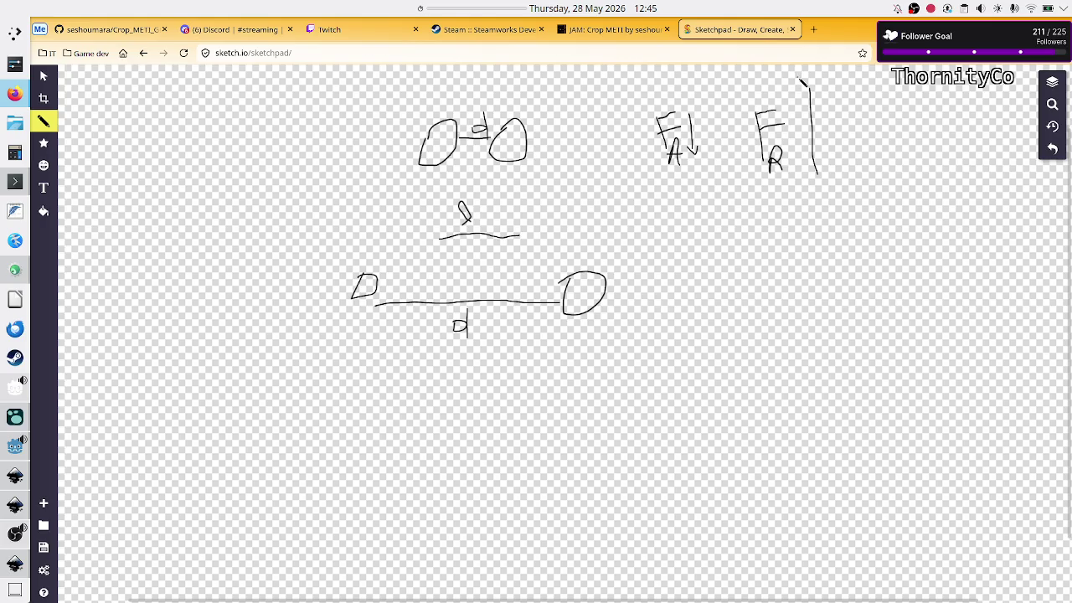
mouse_move(798, 83)
mouse_down()
mouse_move(816, 82)
mouse_move(827, 97)
mouse_up()
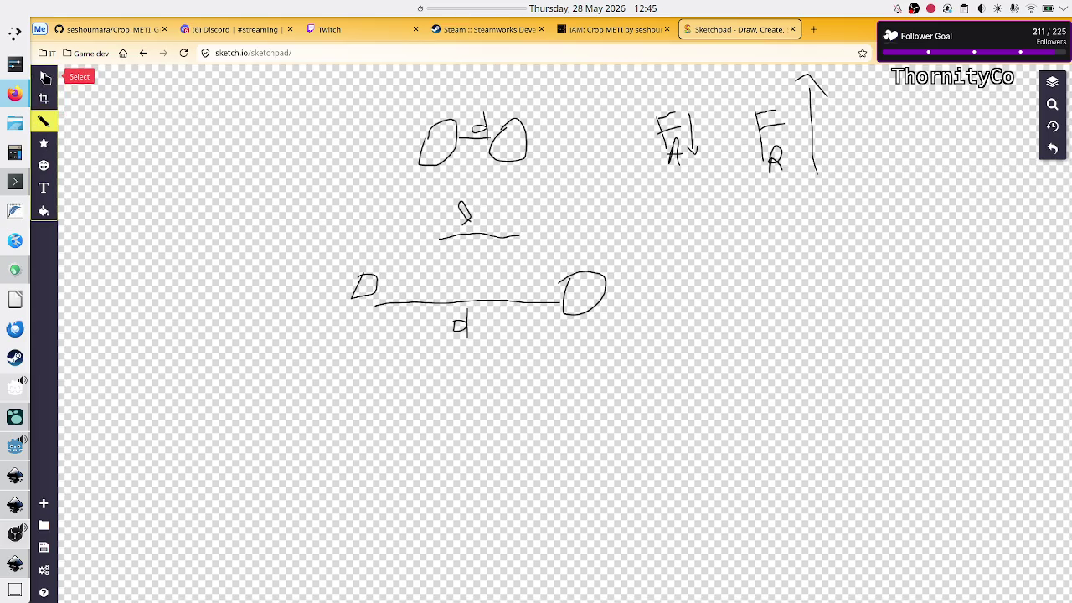
- Copy the F_A/F_R label drawing and paste the copy beside the far-apart node pair
click(44, 77)
mouse_move(613, 69)
mouse_down()
mouse_move(769, 135)
mouse_move(859, 196)
mouse_up()
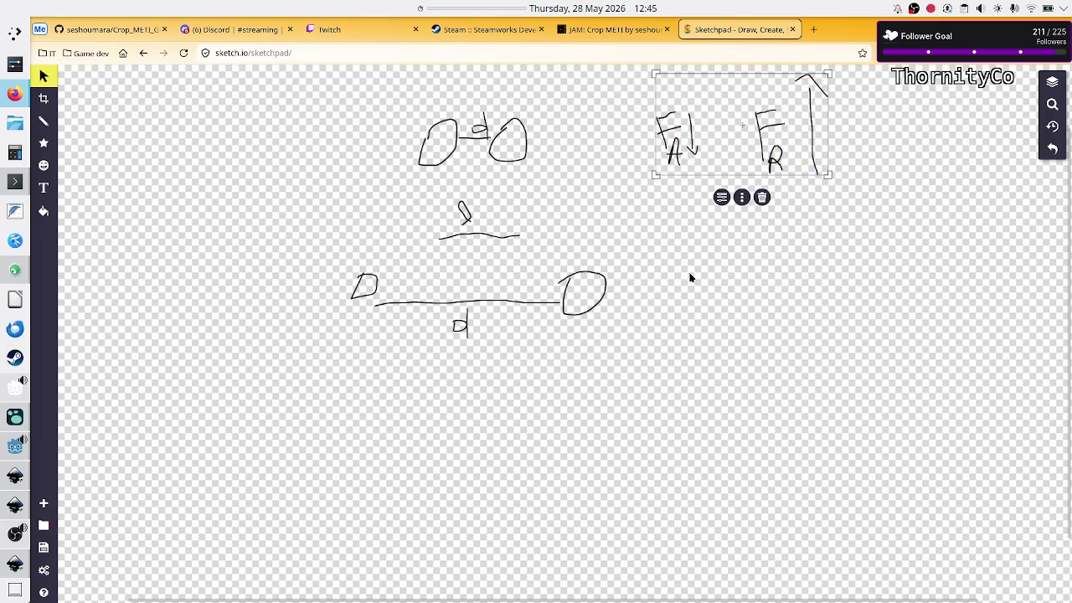
mouse_move(730, 135)
mouse_down()
mouse_move(713, 238)
mouse_move(727, 127)
mouse_move(727, 150)
mouse_up()
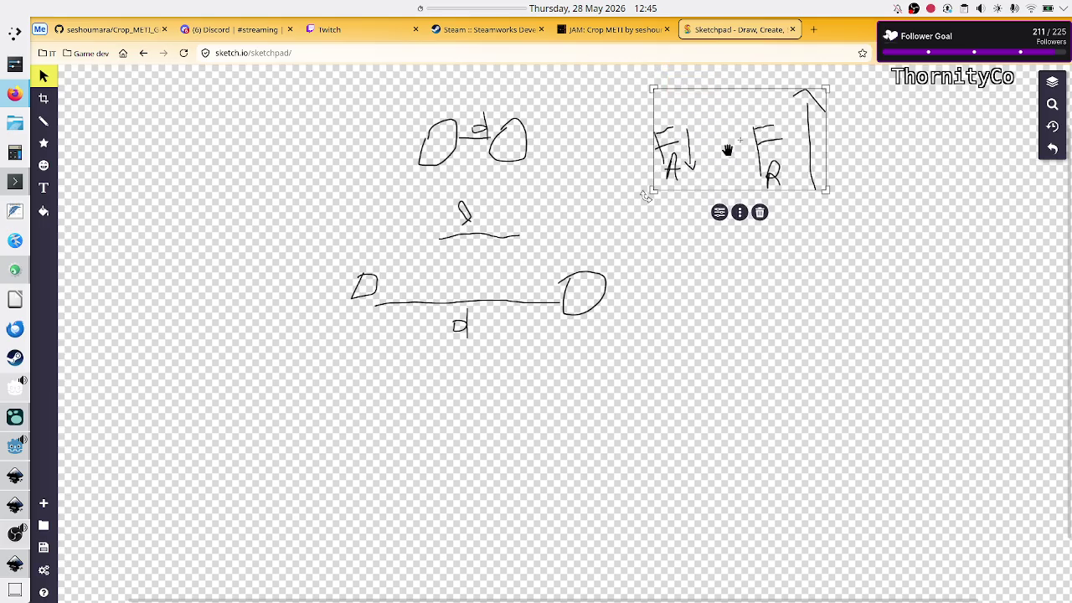
click(740, 213)
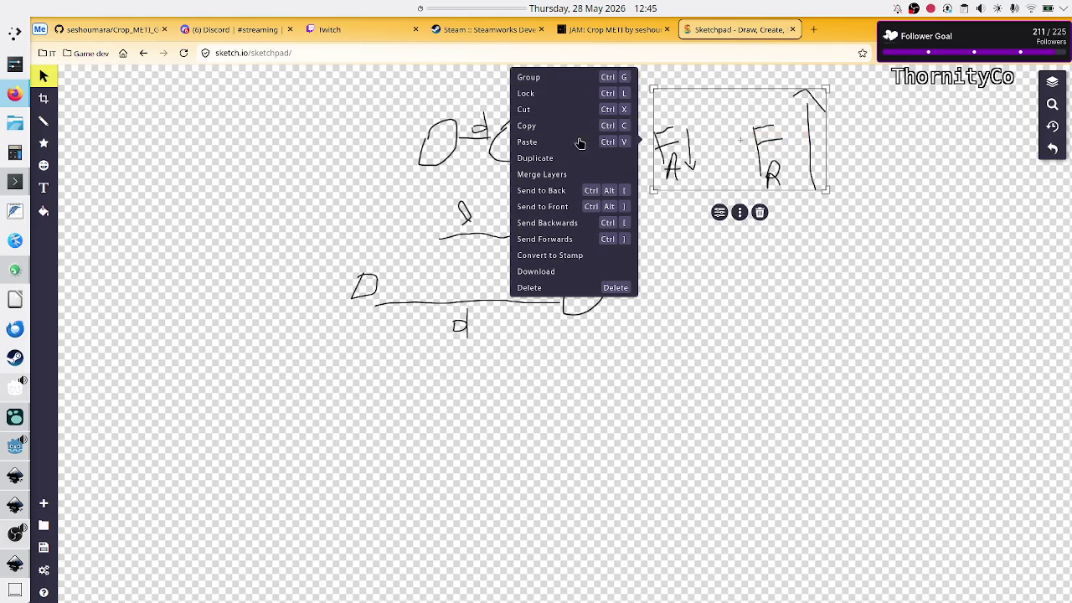
click(528, 125)
click(708, 285)
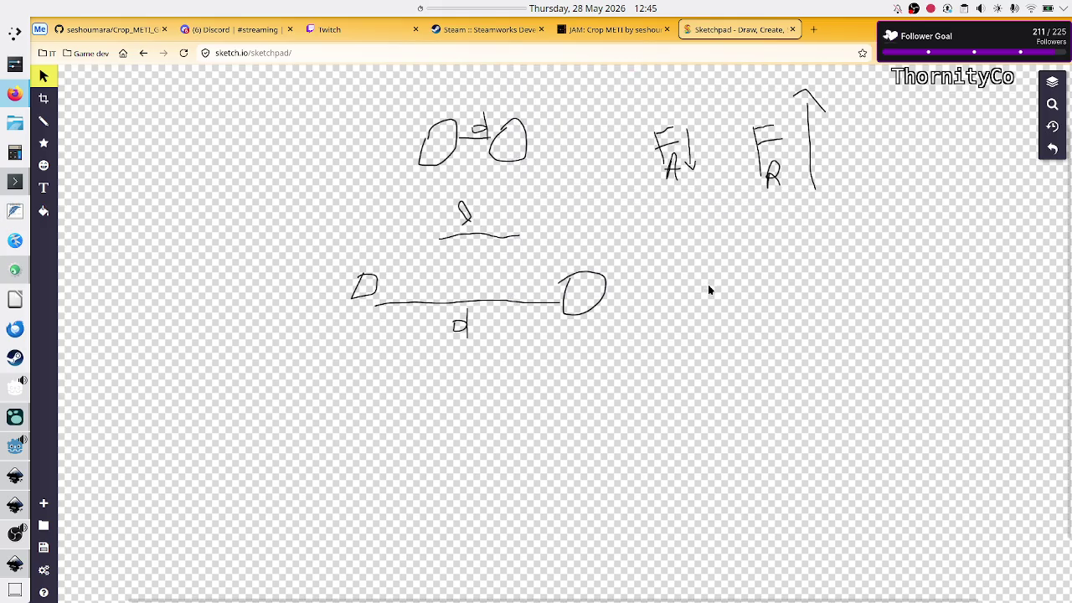
right_click(750, 276)
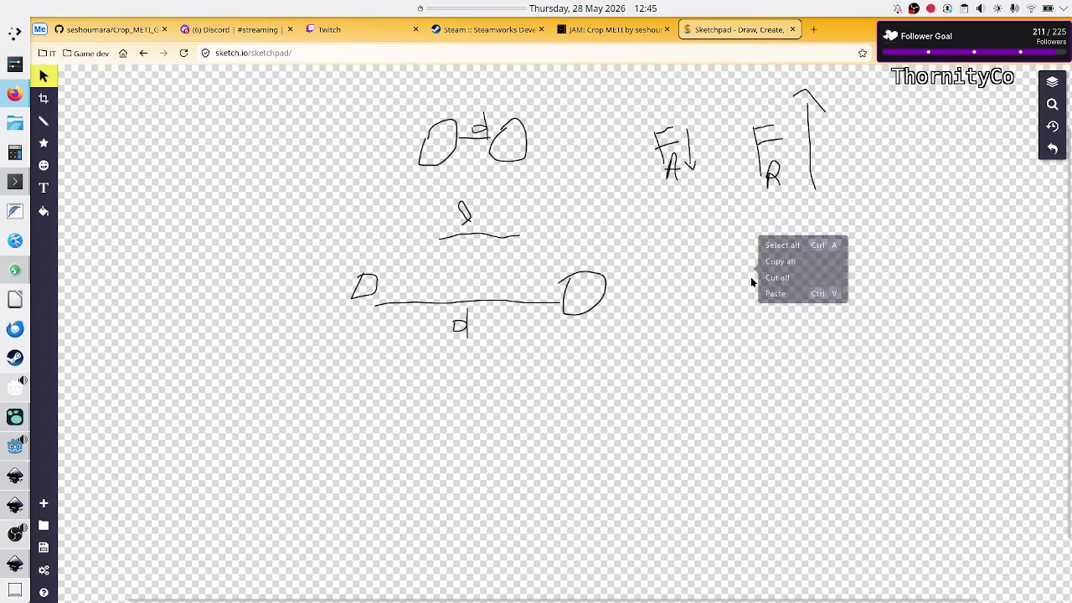
click(775, 293)
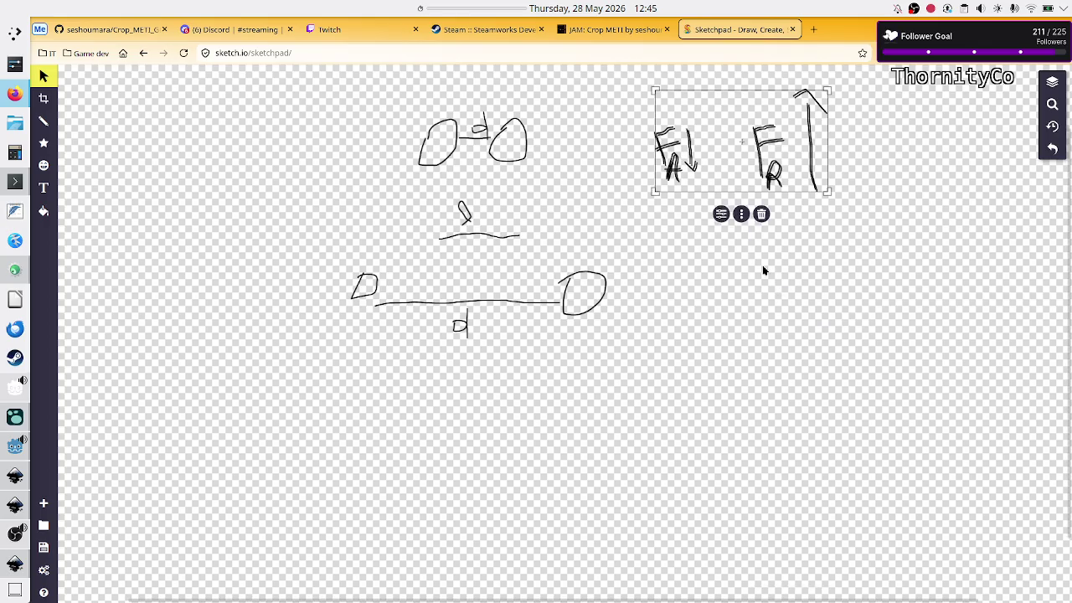
mouse_move(765, 131)
mouse_down()
mouse_move(747, 311)
mouse_move(772, 278)
mouse_up()
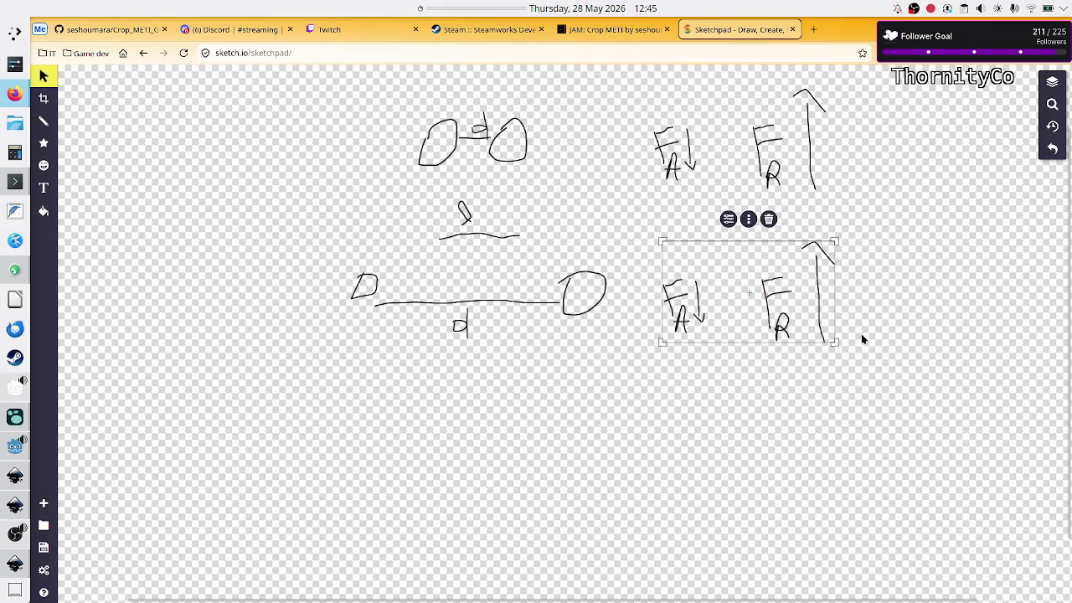
- Delete the copied arrows and leftover strokes beside the lower F_A and F_R
click(48, 53)
click(179, 227)
click(123, 135)
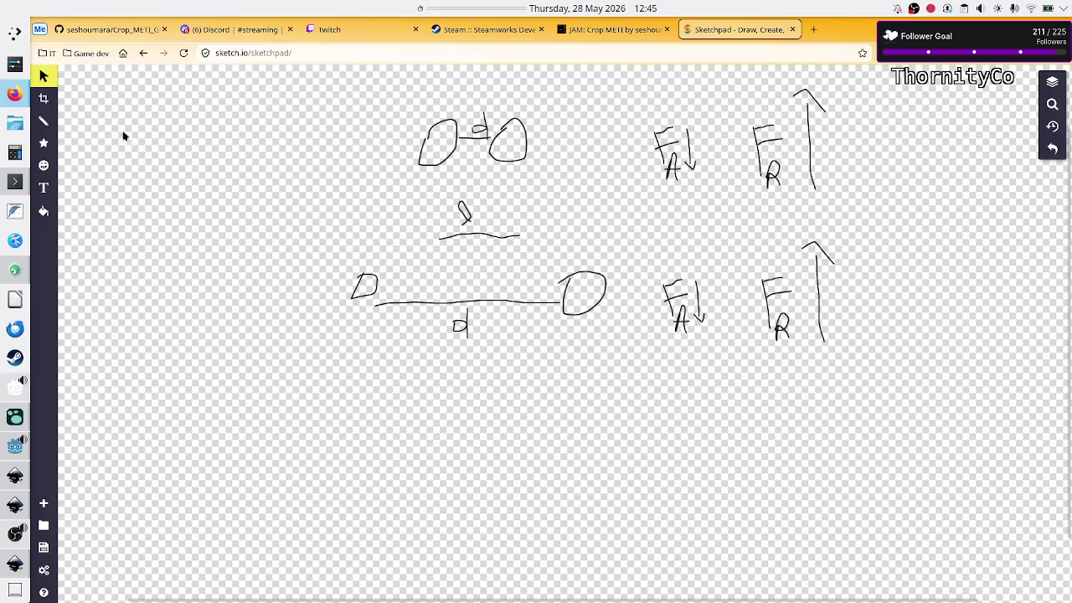
click(698, 298)
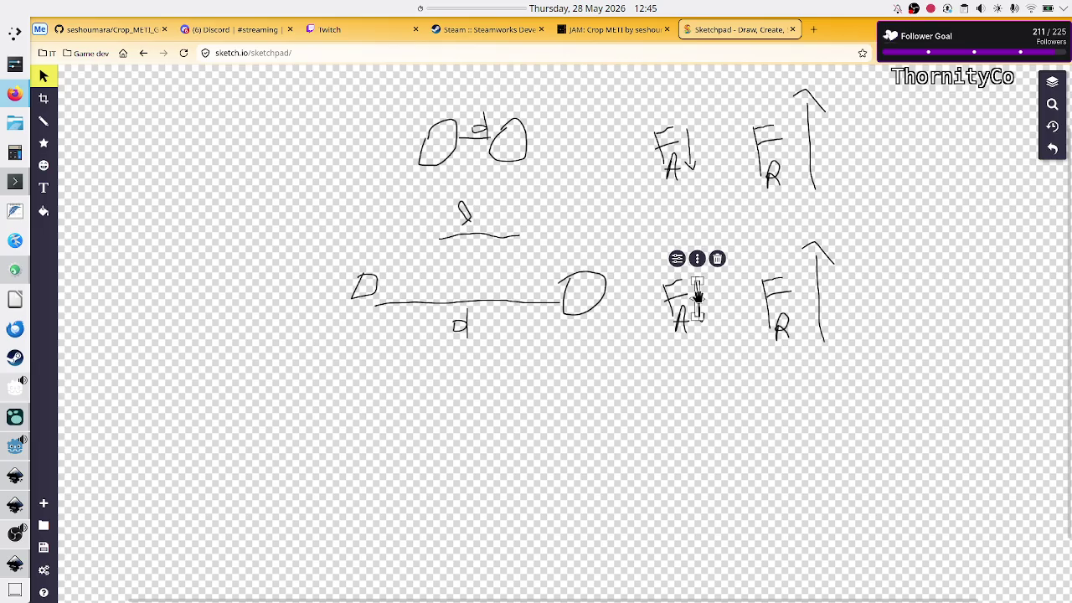
key(Delete)
click(815, 305)
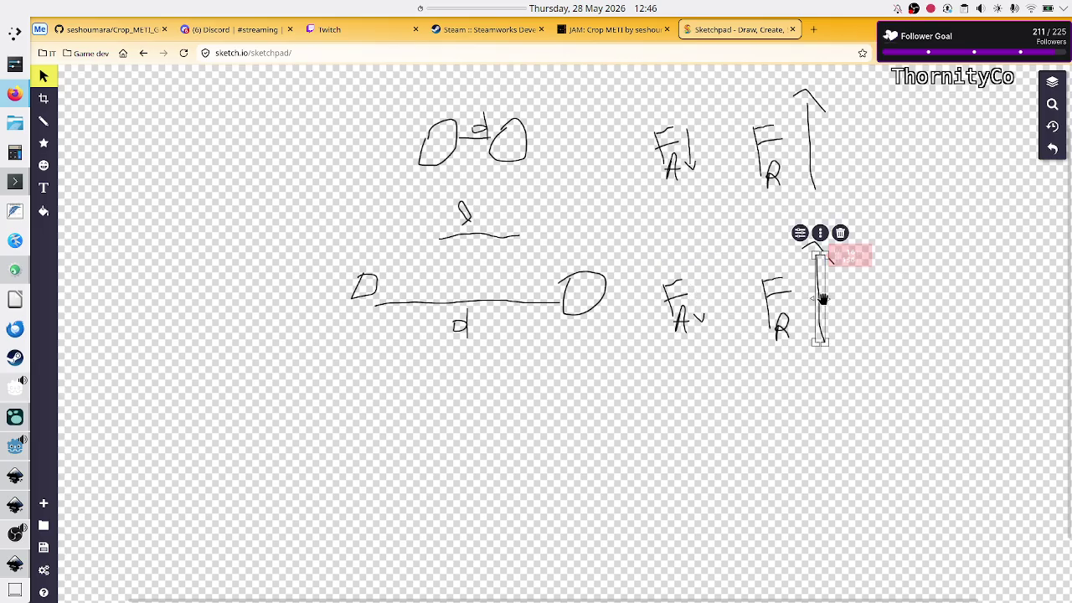
key(Delete)
click(824, 254)
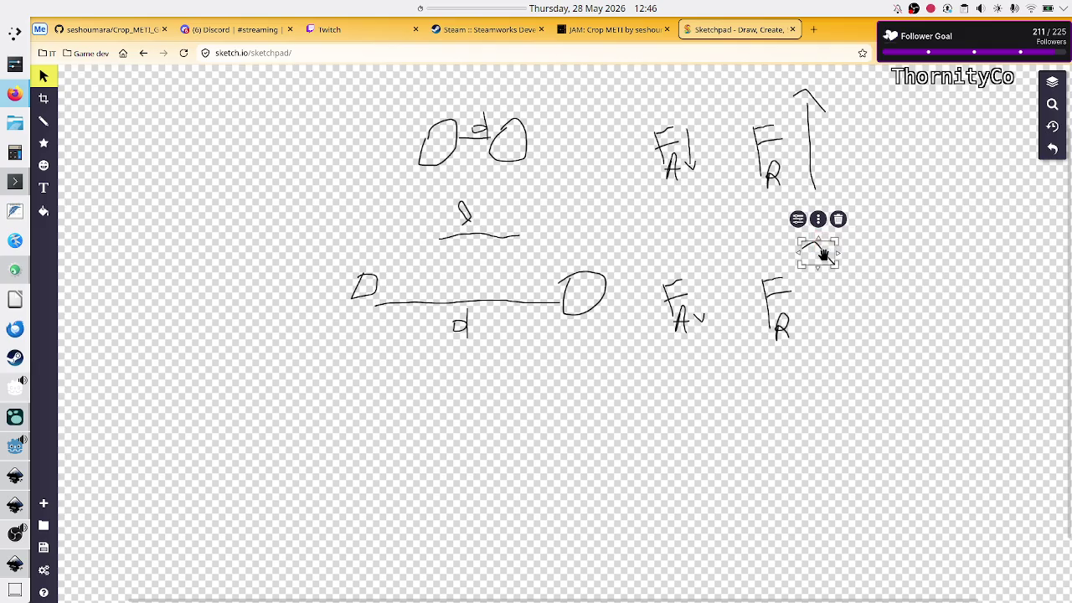
key(Delete)
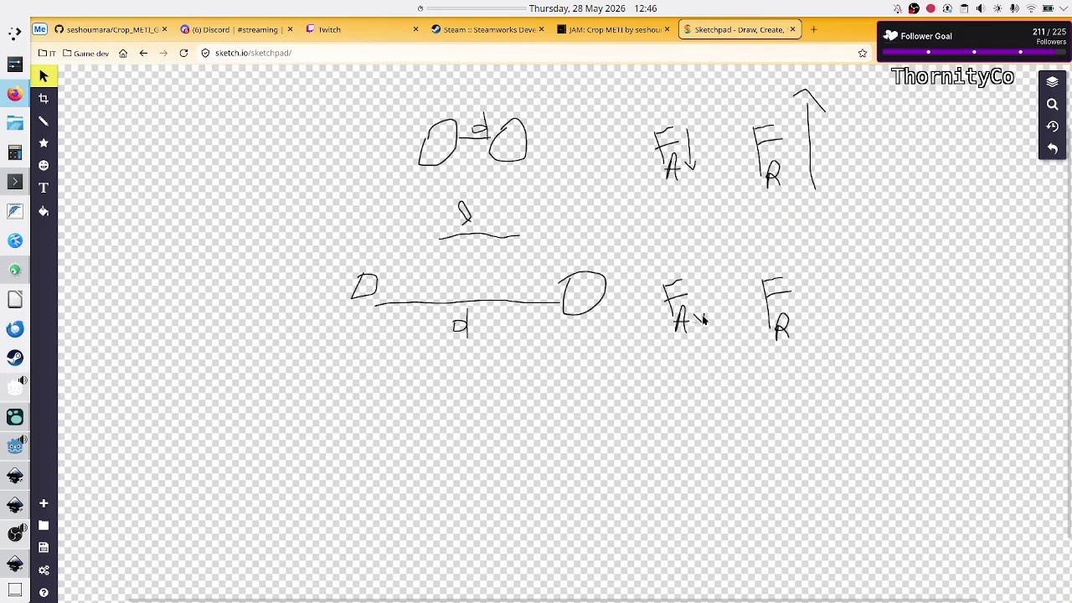
click(700, 316)
key(Delete)
- With the pencil, draw an upward arrow by the lower F_A and a downward one by F_R
click(44, 123)
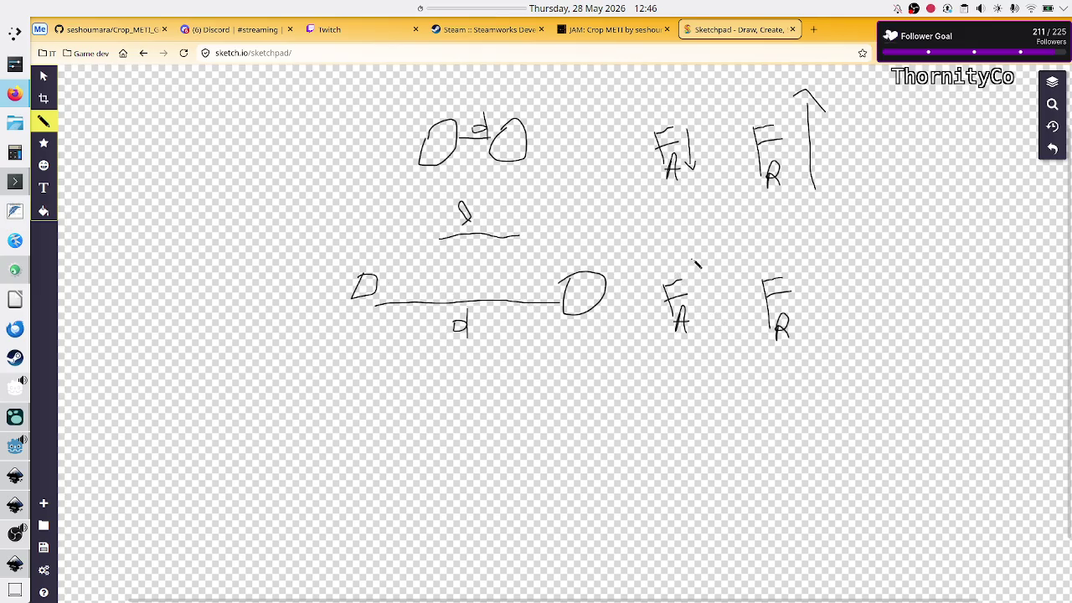
drag(703, 261, 715, 343)
mouse_move(692, 249)
mouse_down()
mouse_move(712, 216)
mouse_move(716, 228)
mouse_up()
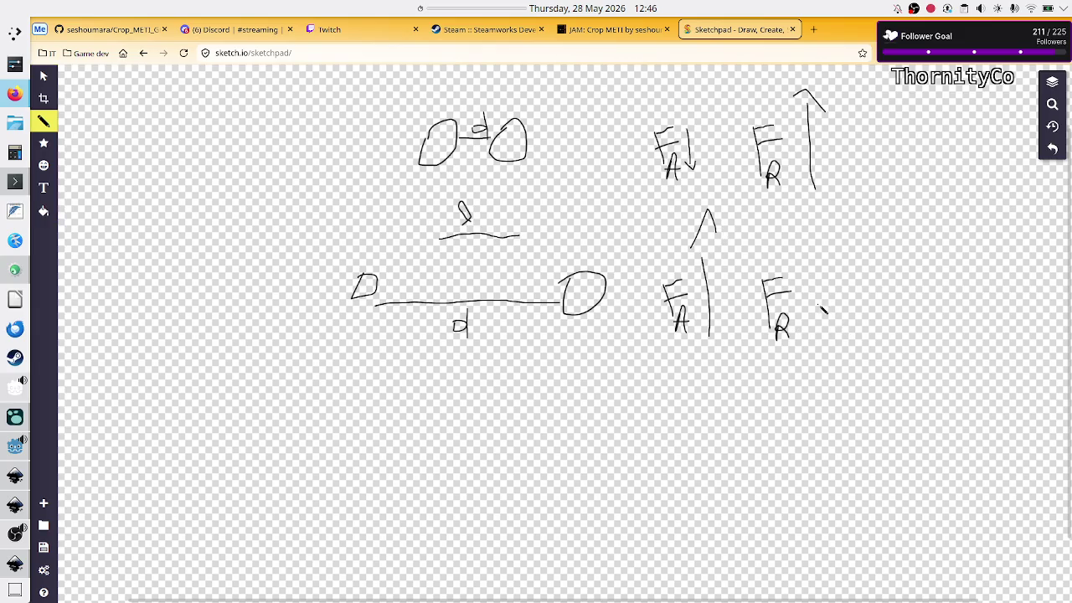
mouse_move(810, 312)
mouse_down()
mouse_move(809, 338)
mouse_move(817, 329)
mouse_up()
- Begin writing an F below the diagram at the lower left
click(471, 193)
drag(285, 411, 285, 457)
mouse_move(277, 408)
mouse_down()
mouse_move(301, 406)
mouse_move(283, 493)
mouse_move(310, 493)
mouse_move(311, 461)
mouse_up()
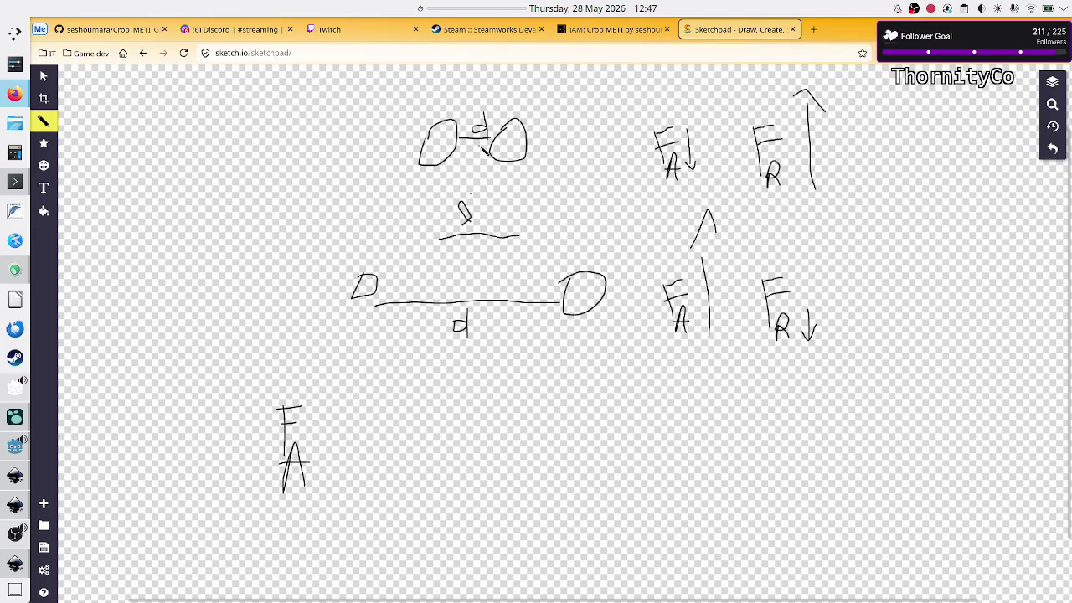
- Mark d between the close nodes and write the F_A equals sign and fraction denominator
drag(485, 136, 490, 126)
mouse_move(352, 422)
mouse_down()
mouse_move(369, 421)
mouse_move(369, 434)
mouse_move(407, 428)
mouse_move(425, 405)
mouse_move(431, 432)
mouse_move(461, 437)
mouse_up()
mouse_move(411, 475)
mouse_down()
mouse_move(441, 439)
mouse_move(430, 481)
mouse_up()
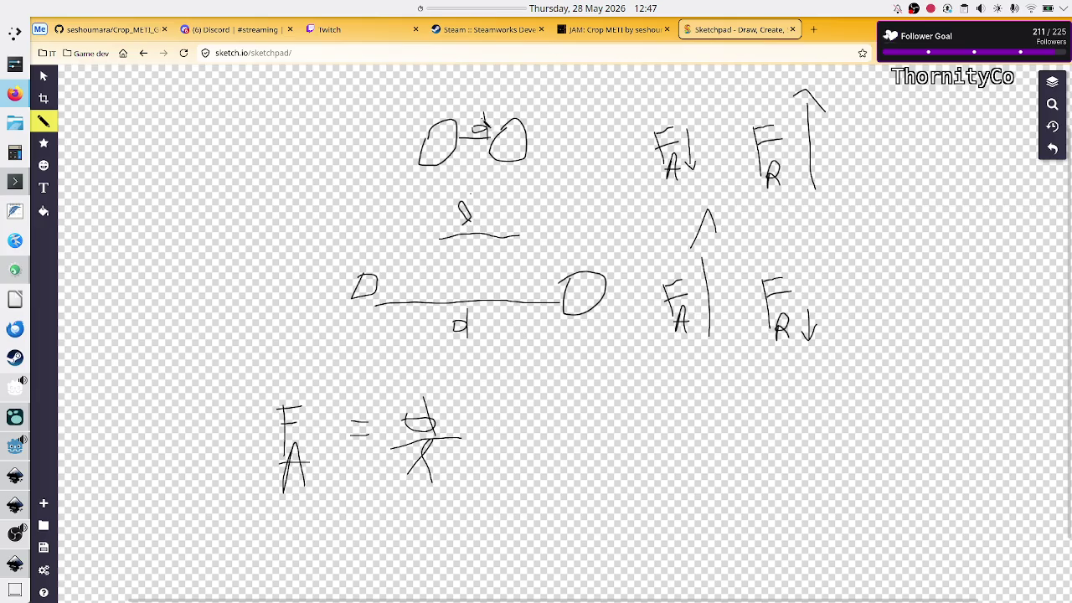
drag(491, 217, 499, 226)
- Write F_R = λ/d beside it and draw a box around both formulas
drag(569, 403, 567, 462)
mouse_move(568, 402)
mouse_down()
mouse_move(595, 398)
mouse_move(578, 474)
mouse_move(589, 459)
mouse_move(602, 473)
mouse_up()
drag(614, 412, 643, 411)
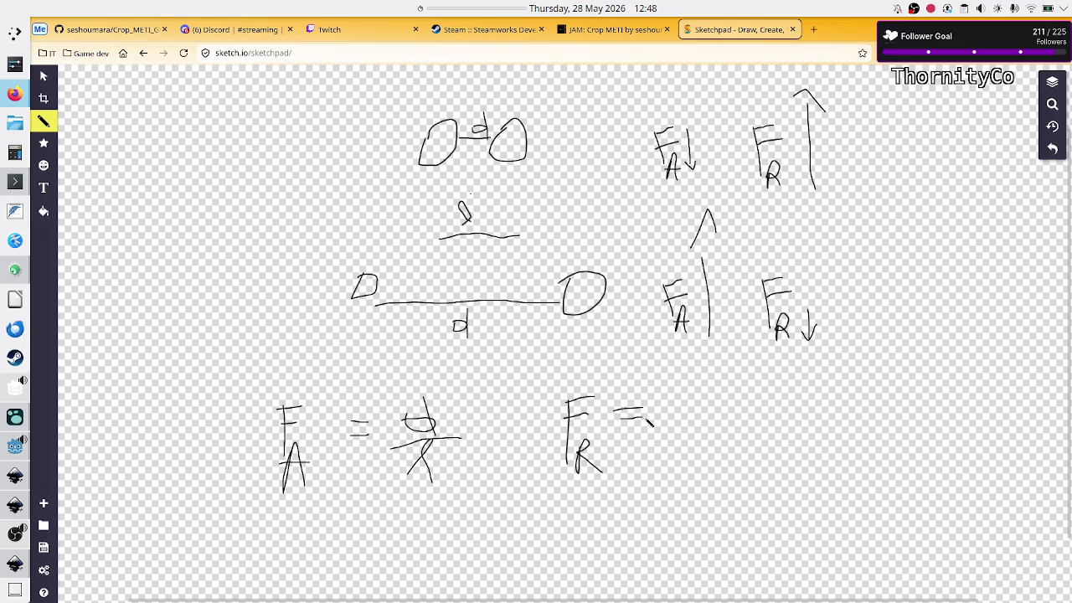
drag(701, 353, 710, 402)
mouse_move(698, 379)
mouse_down()
mouse_move(686, 400)
mouse_move(729, 413)
mouse_up()
mouse_move(681, 442)
mouse_down()
mouse_move(692, 471)
mouse_move(687, 434)
mouse_up()
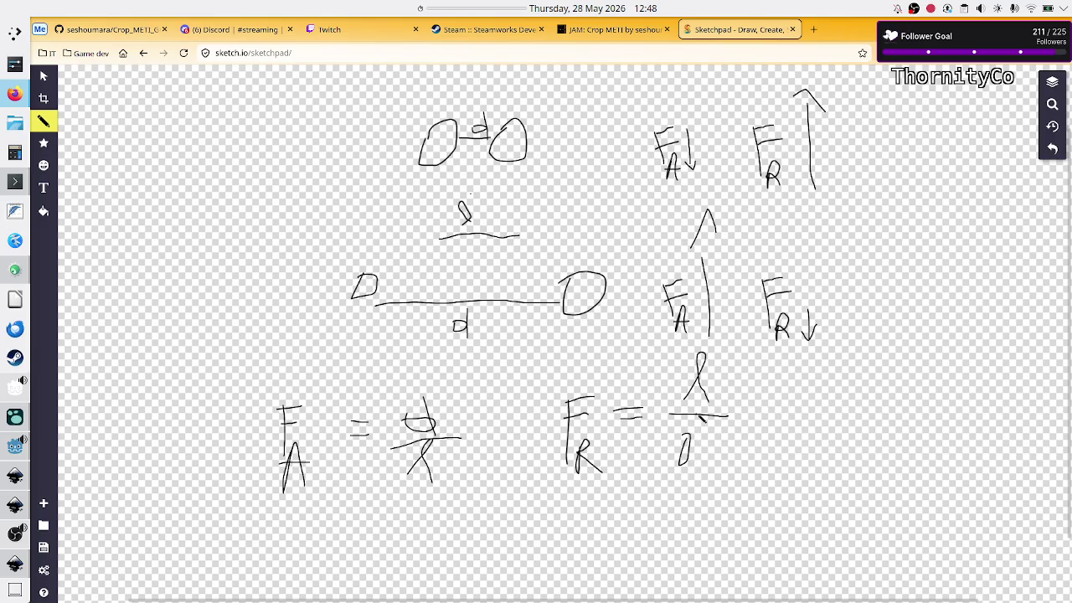
drag(692, 424, 693, 467)
mouse_move(234, 343)
mouse_down()
mouse_move(244, 501)
mouse_move(617, 519)
mouse_move(748, 486)
mouse_move(725, 349)
mouse_move(220, 343)
mouse_up()
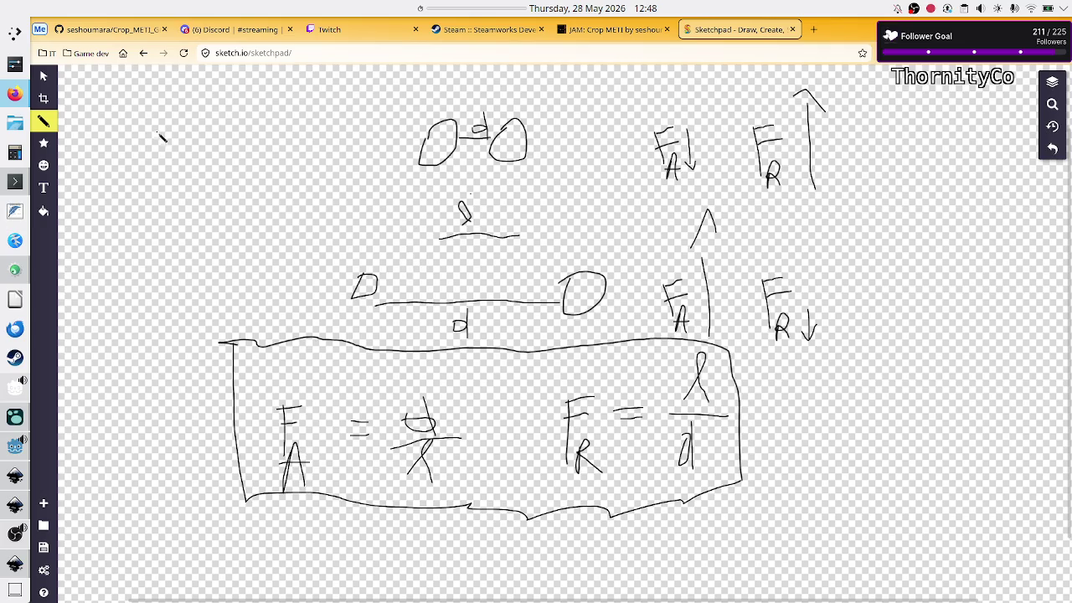
- Sketch a stack of horizontal lines at the upper left of the canvas
drag(126, 190, 210, 191)
drag(131, 168, 168, 168)
drag(95, 209, 242, 212)
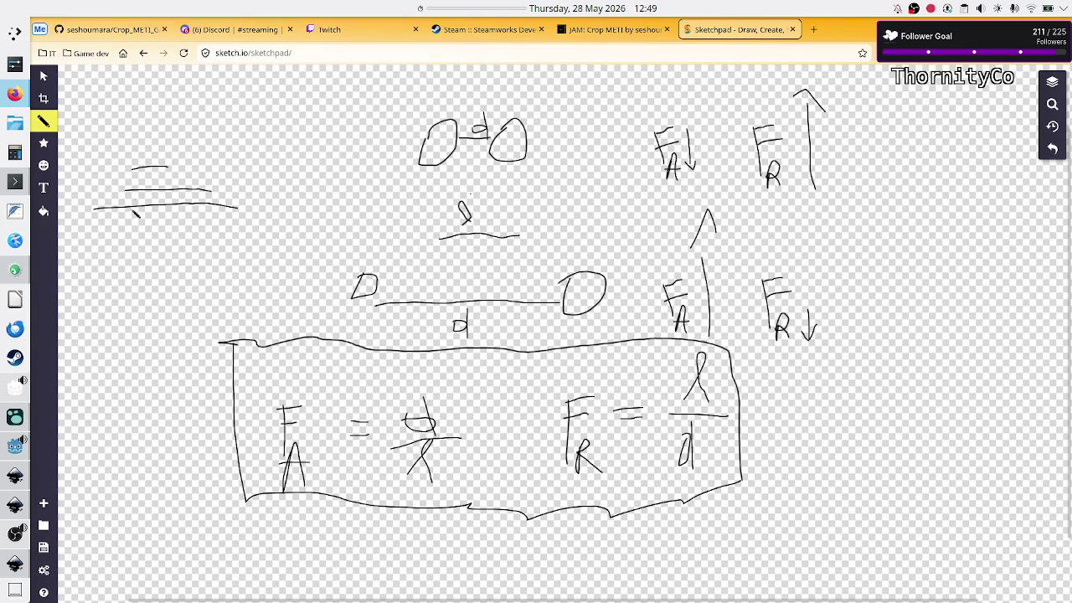
drag(144, 217, 176, 214)
drag(119, 236, 208, 237)
- Write a small note, including a D, beside the δ line
mouse_move(537, 215)
mouse_down()
mouse_move(535, 236)
mouse_move(553, 236)
mouse_move(563, 204)
mouse_move(551, 214)
mouse_move(565, 246)
mouse_move(576, 234)
mouse_move(549, 244)
mouse_up()
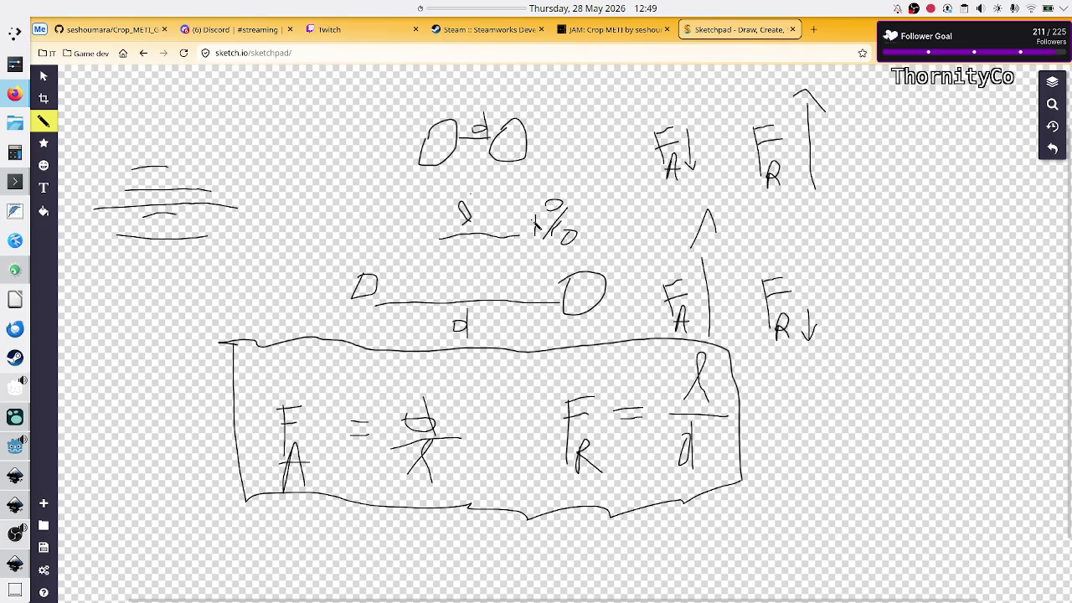
drag(540, 216, 543, 236)
drag(661, 250, 668, 259)
- Bracket the F_A fraction with exponent m and start a bar left of λ/d
drag(433, 394, 449, 393)
drag(431, 381, 434, 390)
key(ctrl+z)
drag(399, 399, 406, 485)
drag(440, 398, 470, 474)
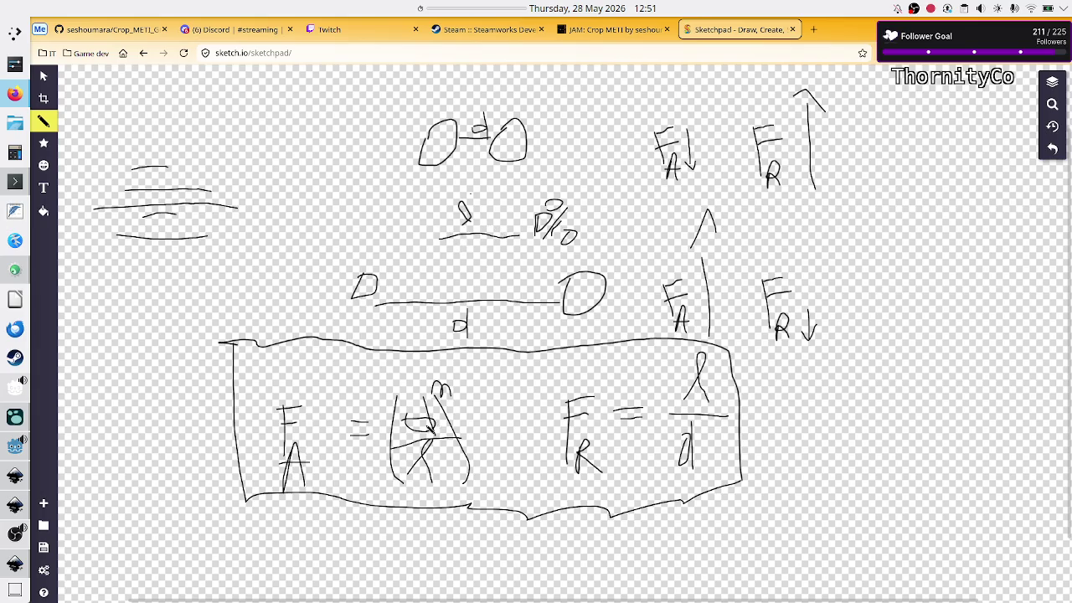
drag(445, 387, 457, 395)
drag(668, 354, 668, 470)
- Close |λ/d| with exponent m, add a semicolon, and draw a plus between the formulas
drag(719, 358, 720, 469)
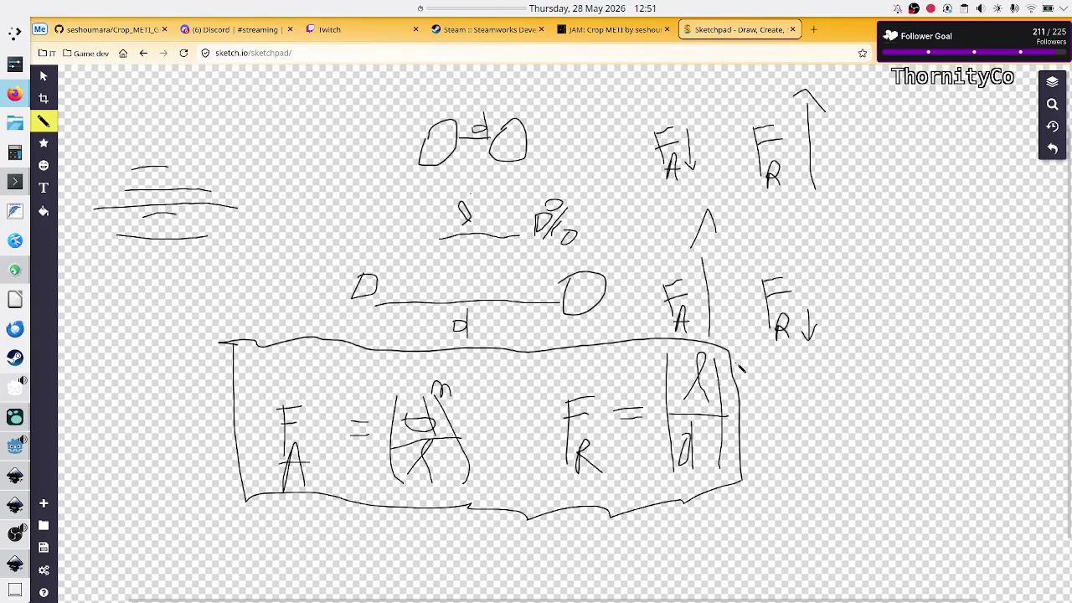
mouse_move(739, 368)
mouse_down()
mouse_move(754, 356)
mouse_move(772, 364)
mouse_up()
drag(511, 445, 513, 486)
click(509, 416)
drag(509, 408, 517, 511)
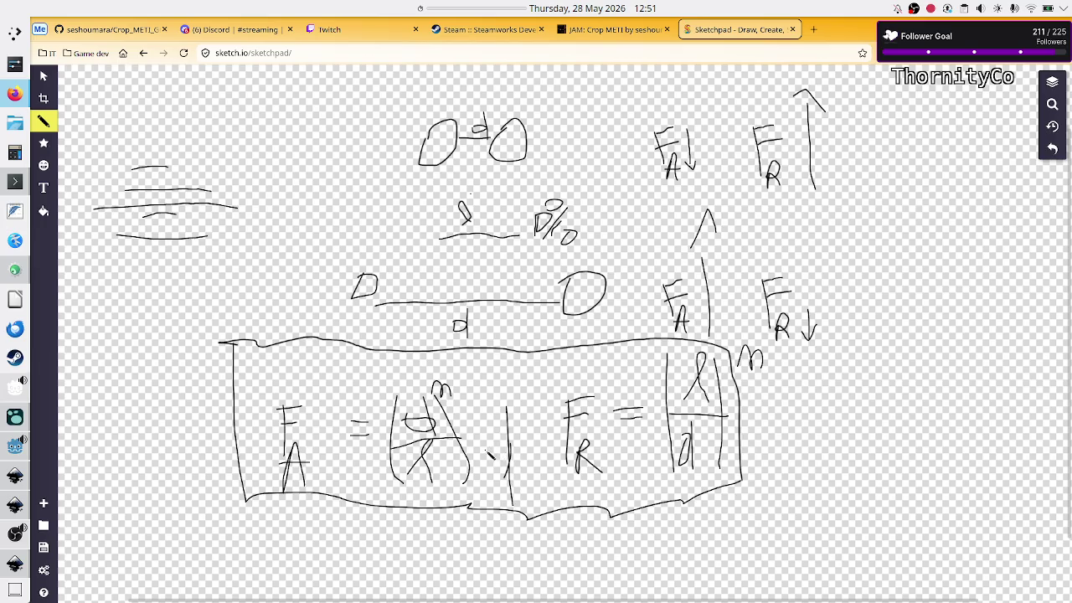
drag(486, 452, 529, 440)
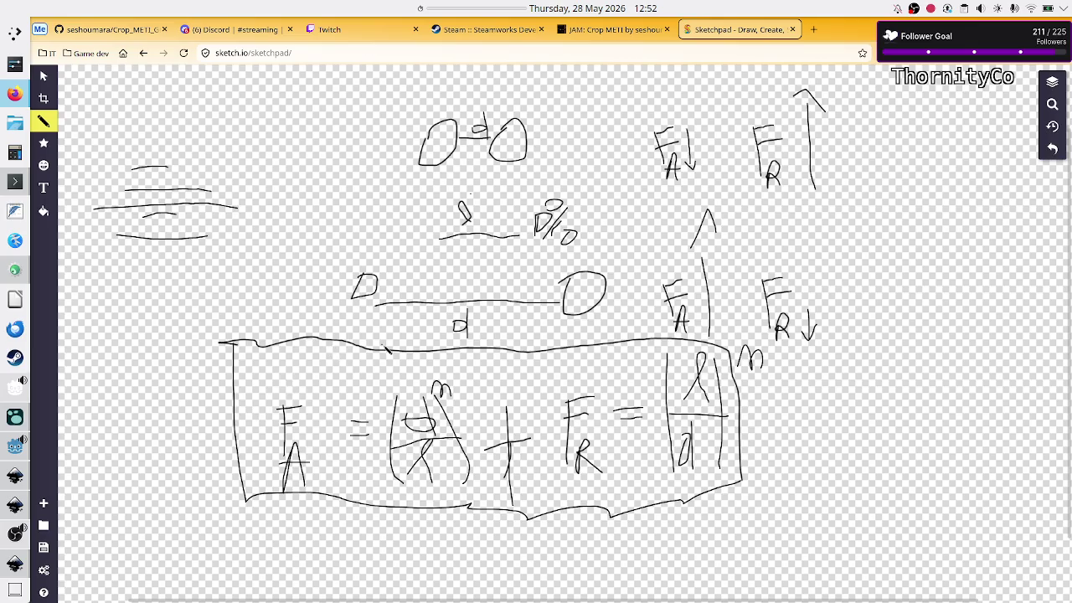
- Sketch four connected circle nodes to the right of the boxed force equation
mouse_move(904, 366)
mouse_down()
mouse_move(922, 390)
mouse_move(907, 366)
mouse_up()
mouse_move(969, 426)
mouse_down()
mouse_move(963, 450)
mouse_move(974, 450)
mouse_up()
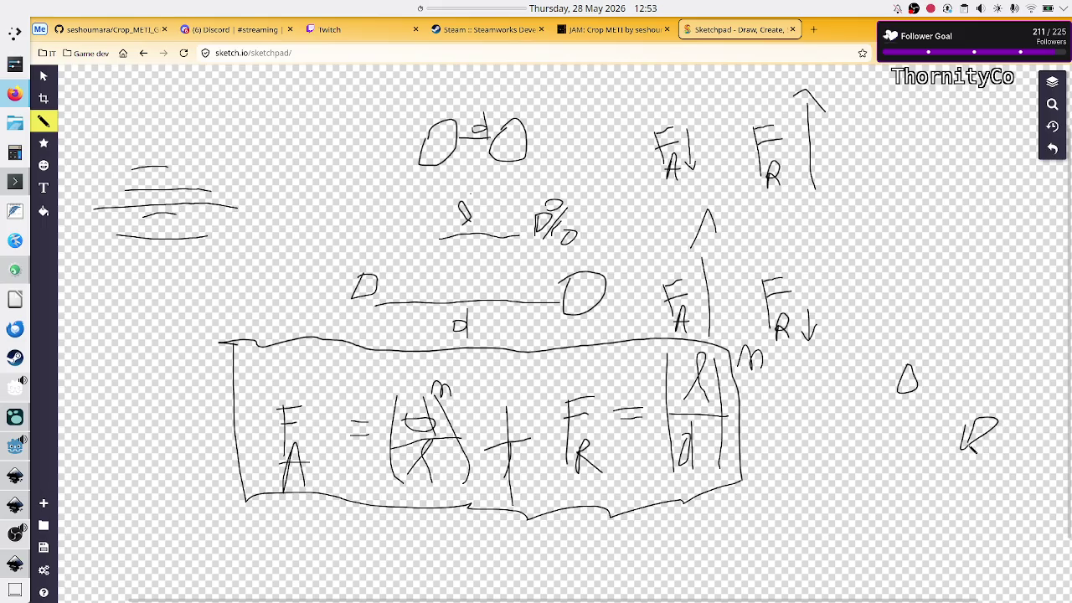
mouse_move(947, 343)
mouse_down()
mouse_move(963, 364)
mouse_move(947, 340)
mouse_up()
drag(909, 405, 909, 432)
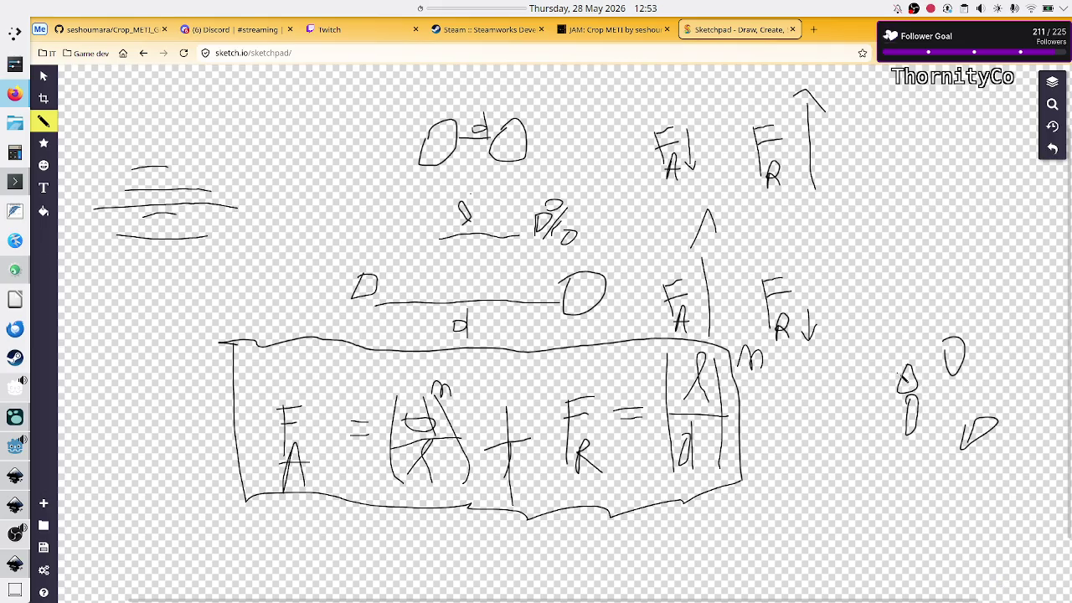
mouse_move(909, 377)
mouse_down()
mouse_move(905, 392)
mouse_move(903, 379)
mouse_move(953, 362)
mouse_move(915, 419)
mouse_move(985, 432)
mouse_up()
- Add small marks by the plus sign and top node, a ×d note, and a question mark above the plus
drag(493, 433, 501, 444)
mouse_move(963, 361)
mouse_down()
mouse_move(972, 365)
mouse_move(920, 378)
mouse_up()
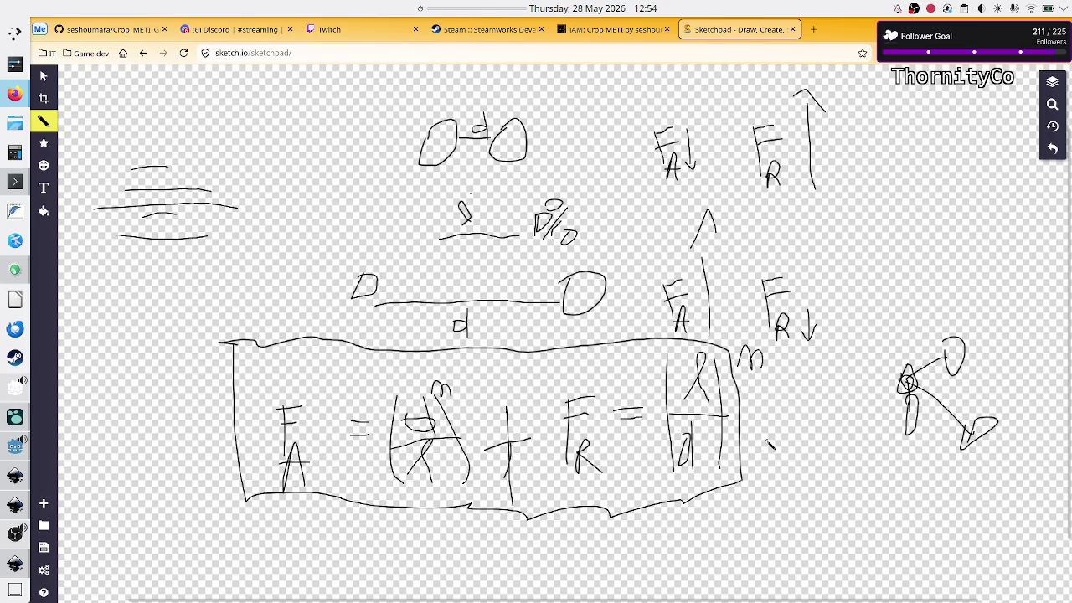
drag(761, 440, 768, 447)
mouse_move(768, 439)
mouse_down()
mouse_move(761, 447)
mouse_move(793, 459)
mouse_up()
drag(495, 366, 508, 397)
- Strike through the upper F_A and lower-right F_R force labels
drag(726, 114, 636, 183)
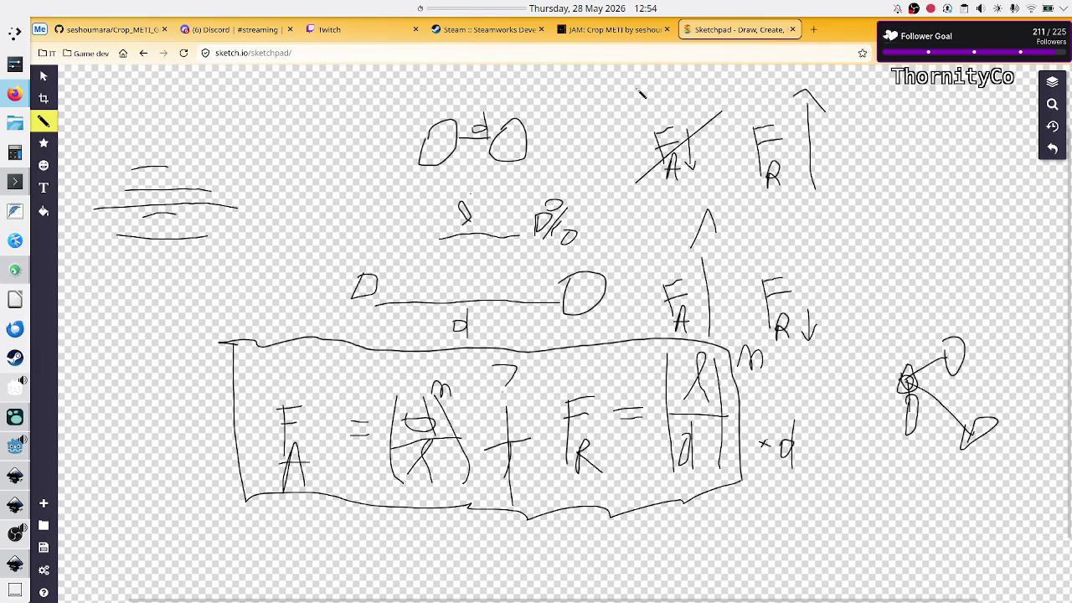
drag(627, 113, 713, 175)
drag(818, 275, 777, 332)
drag(752, 281, 832, 332)
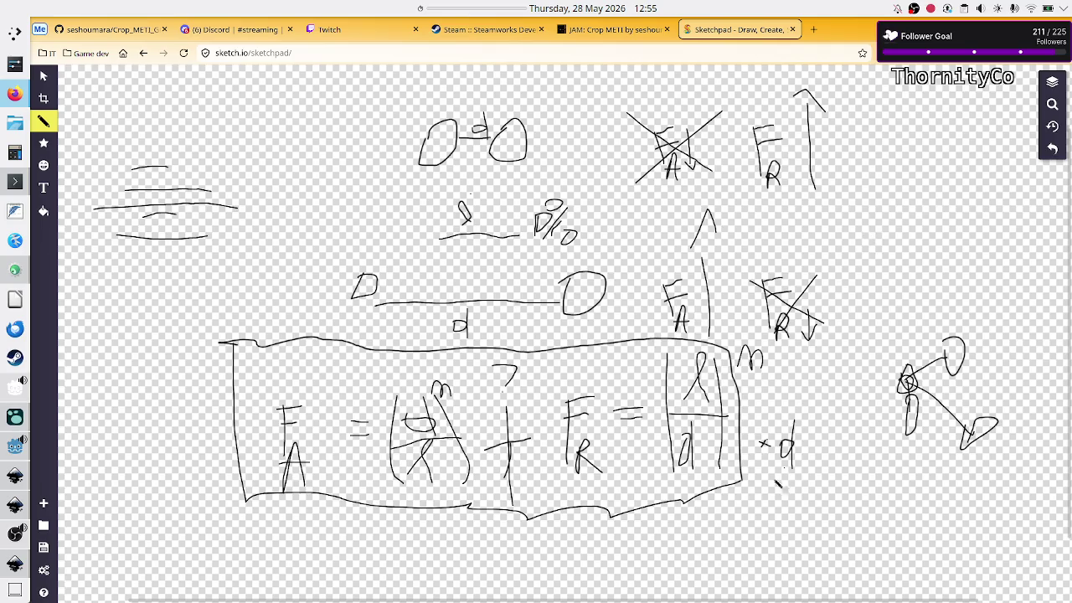
- Write 'norm?' below the boxed equation, then begin a for loop back in code_viz.gd
mouse_move(701, 562)
mouse_down()
mouse_move(717, 553)
mouse_move(746, 579)
mouse_move(758, 549)
mouse_move(791, 576)
mouse_move(857, 536)
mouse_move(842, 546)
mouse_up()
click(841, 552)
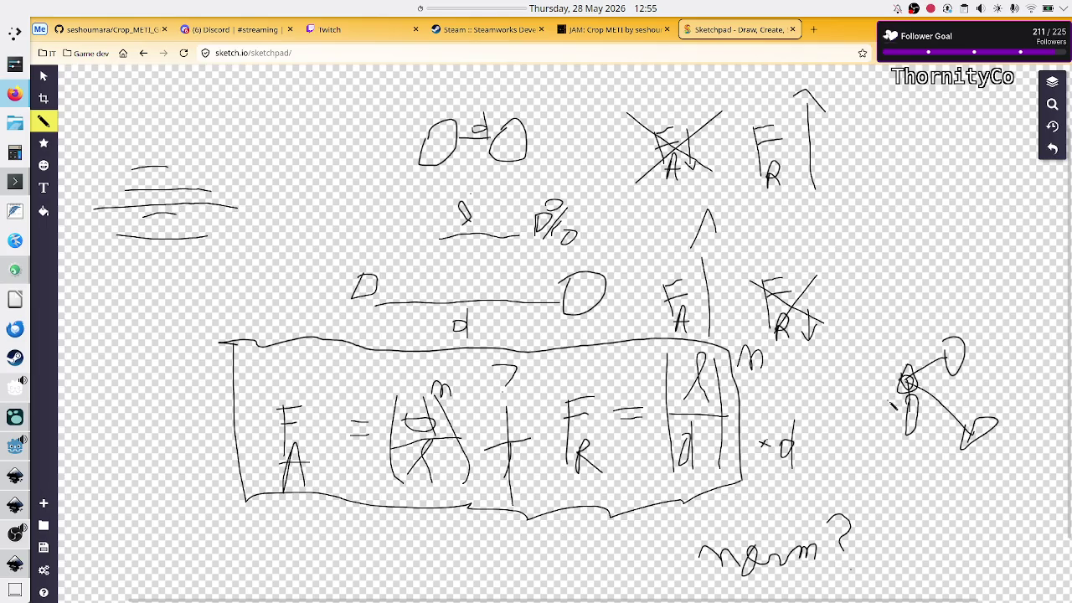
key(alt+Tab)
text(for)
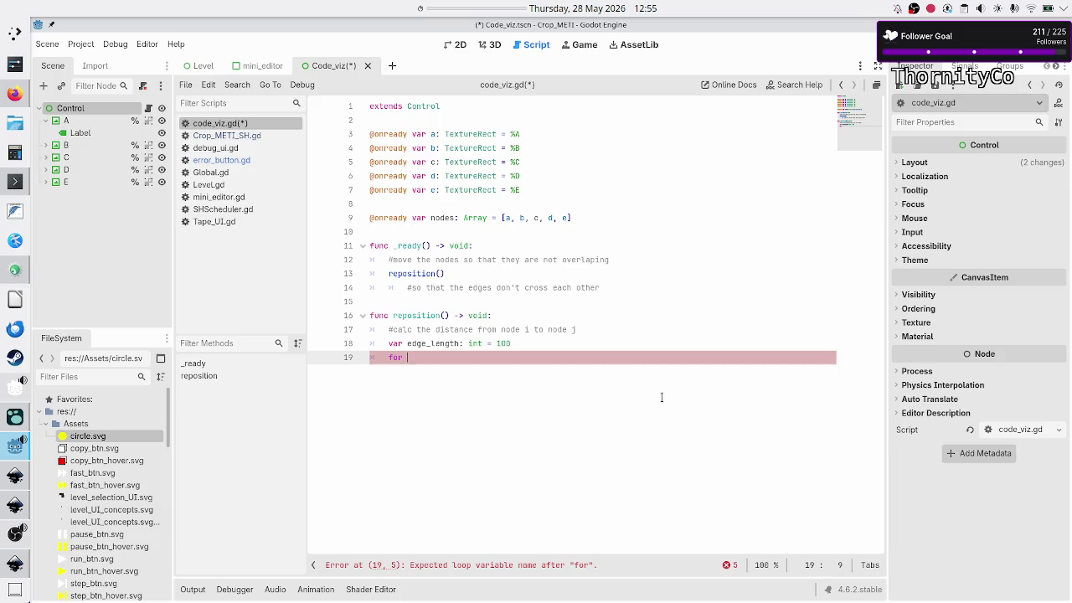
- Write nested 'for i in nodes:' and 'for j in nodes:' loops around an 'if i == j:' check, then switch to the sketch
text(i)
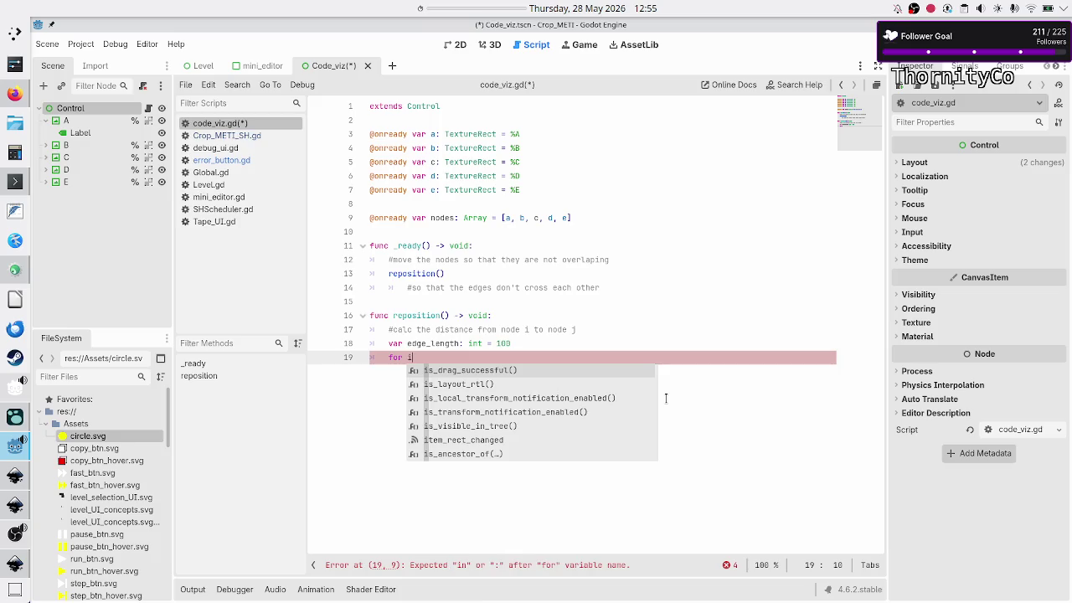
text( in )
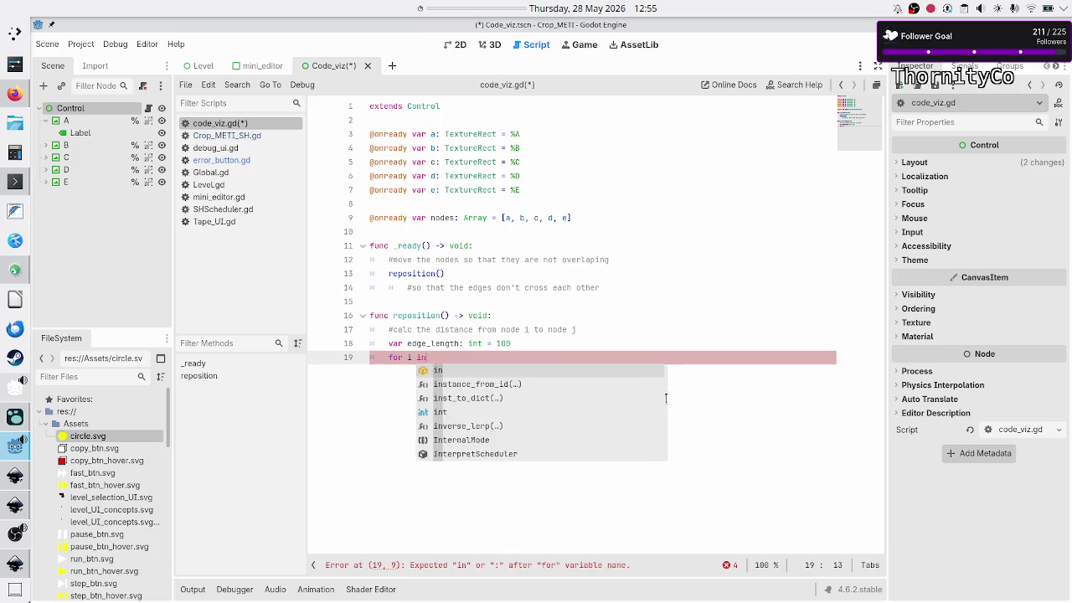
text(nodes:)
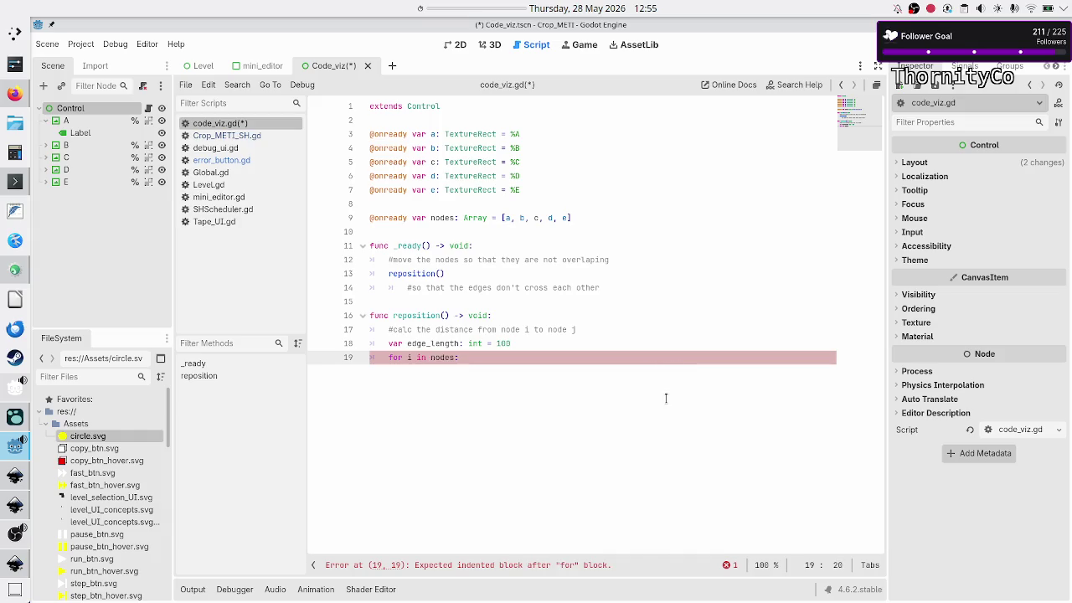
key(Return)
text(for j)
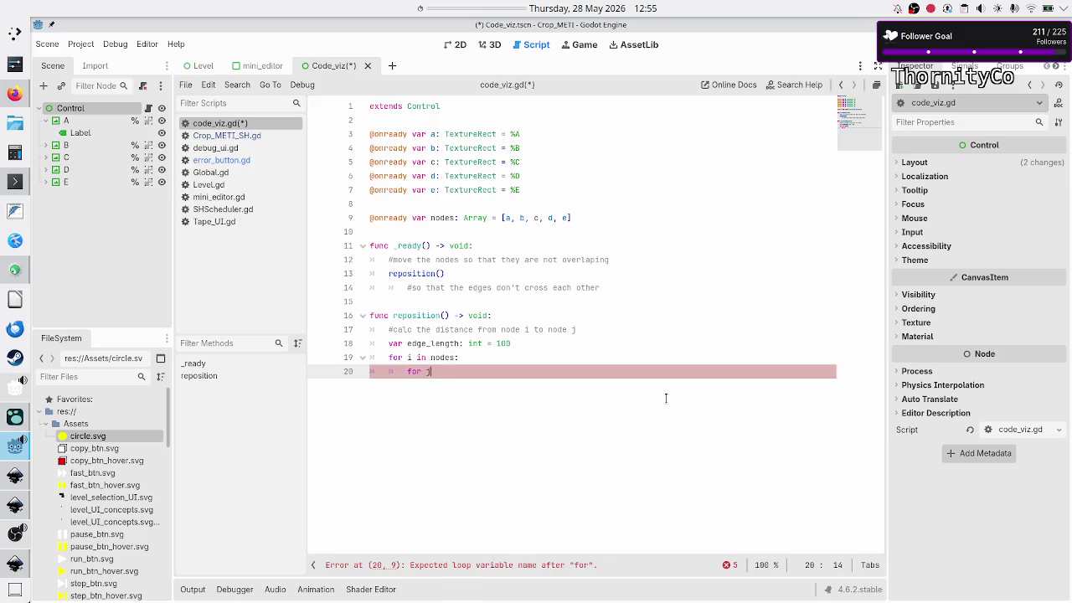
text(odes:)
key(Return)
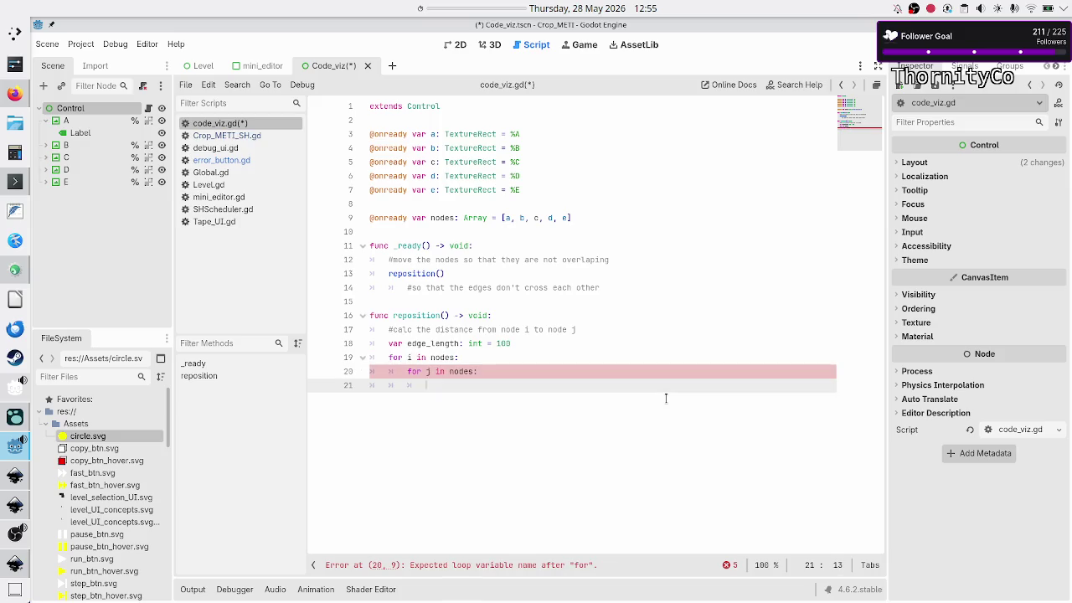
text(if i)
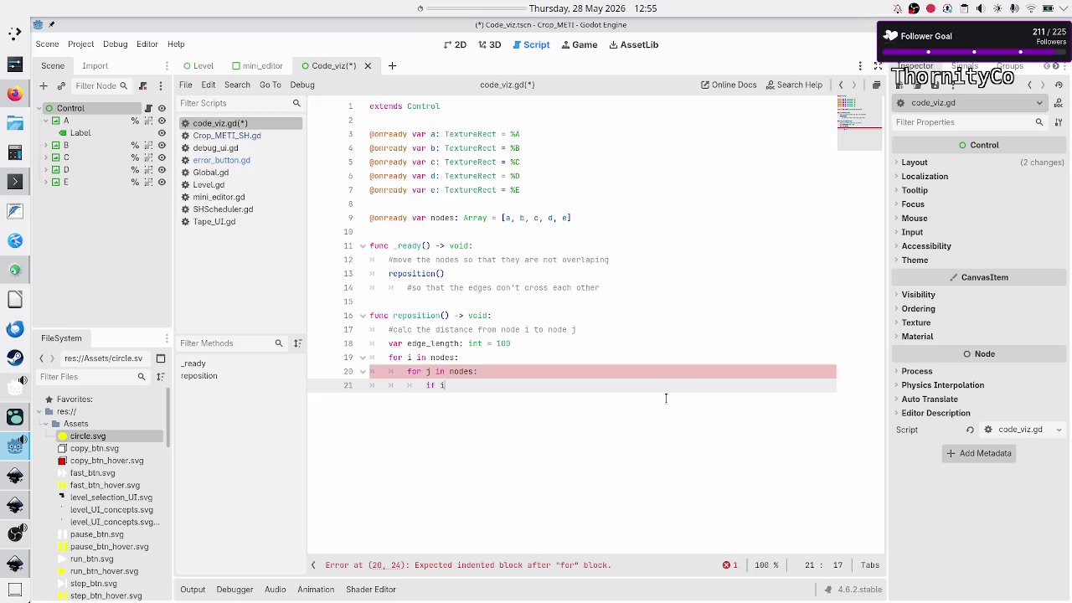
text( == j:)
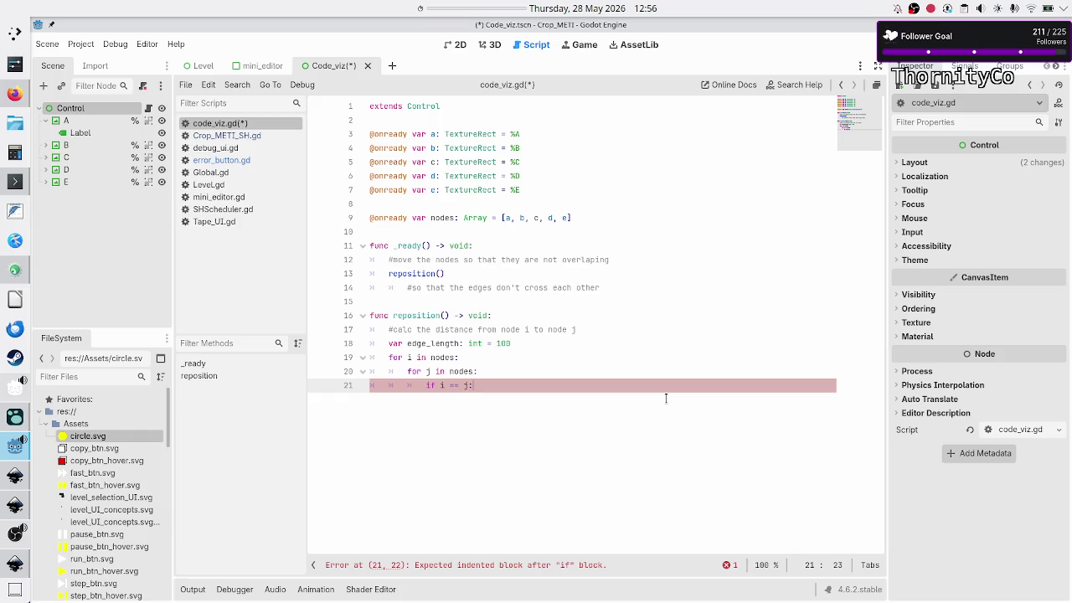
key(alt+Tab)
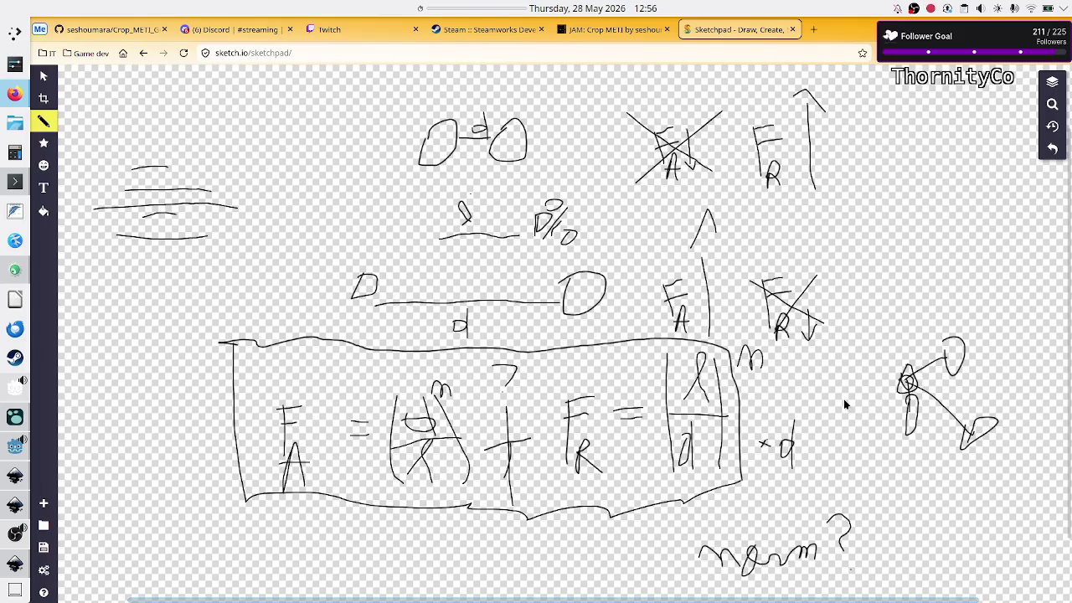
key(alt+Tab)
key(alt+Tab)
key(alt+Tab)
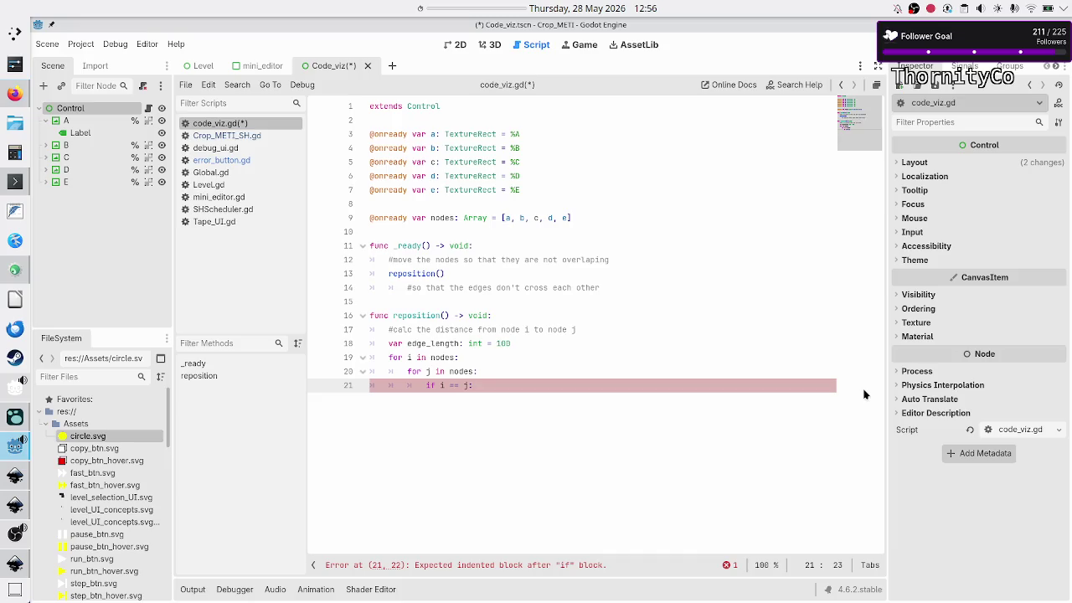
- Make the i == j check skip the pair with continue
key(Return)
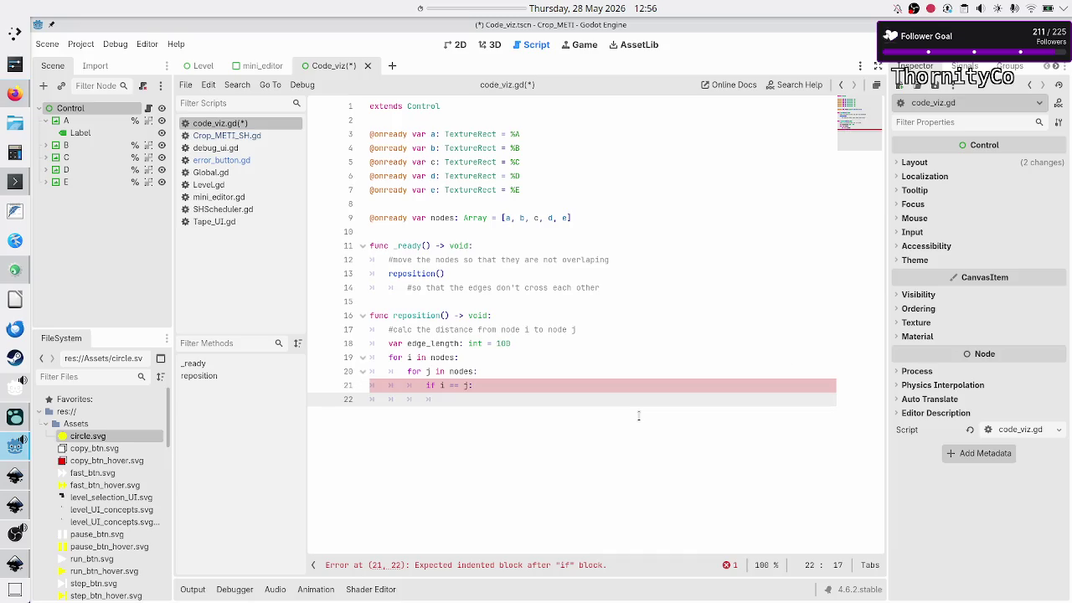
text(r)
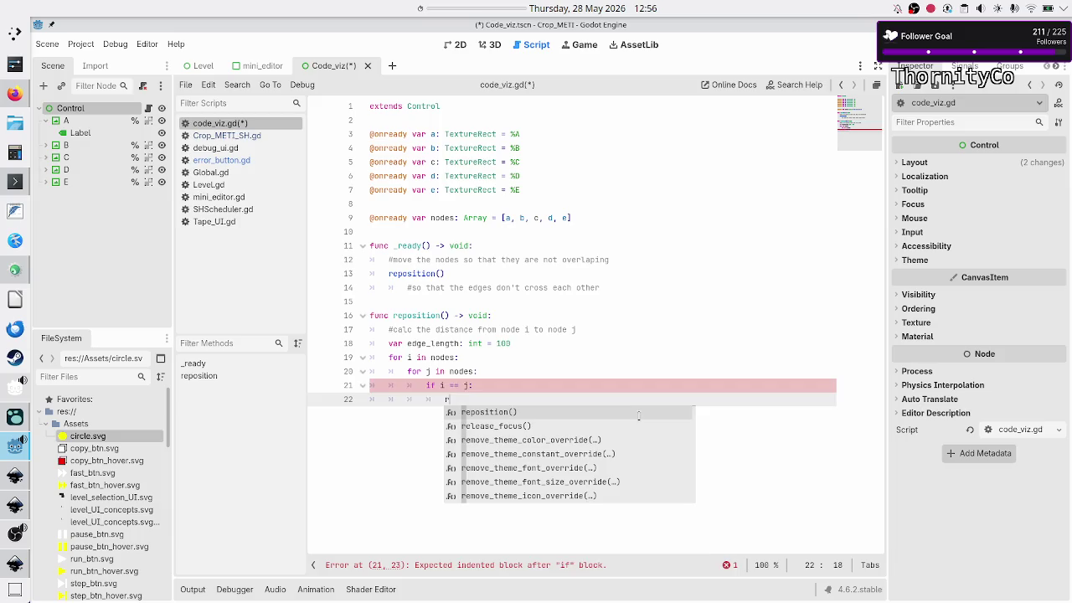
key(BackSpace)
text(continue)
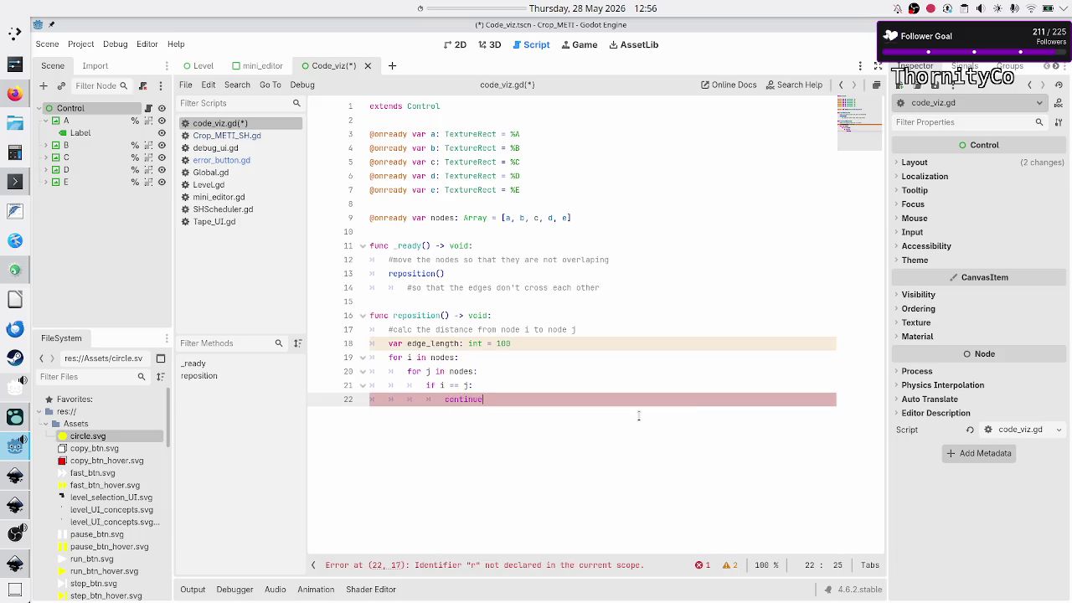
key(Return)
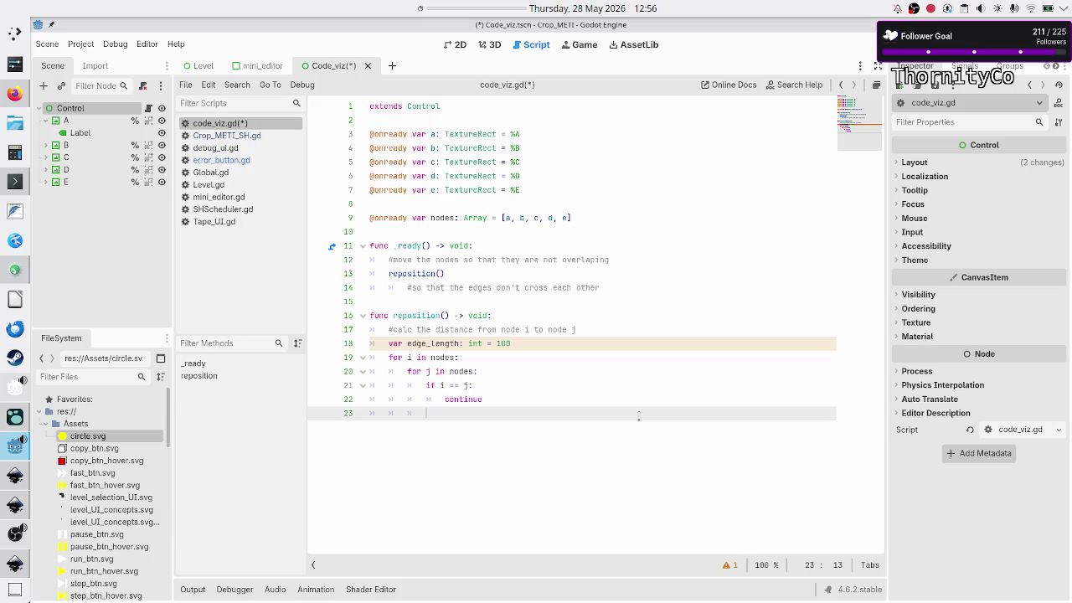
- Start a 'var fattr: float =' declaration with a 'var d =' line above it
text(var )
text(f)
text(attr: )
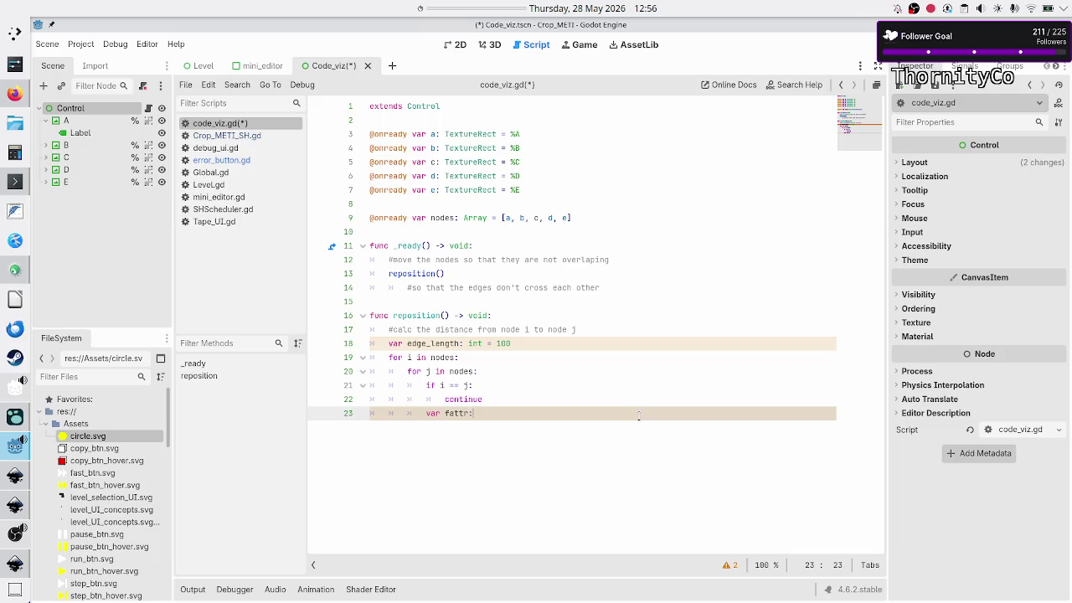
text(float =)
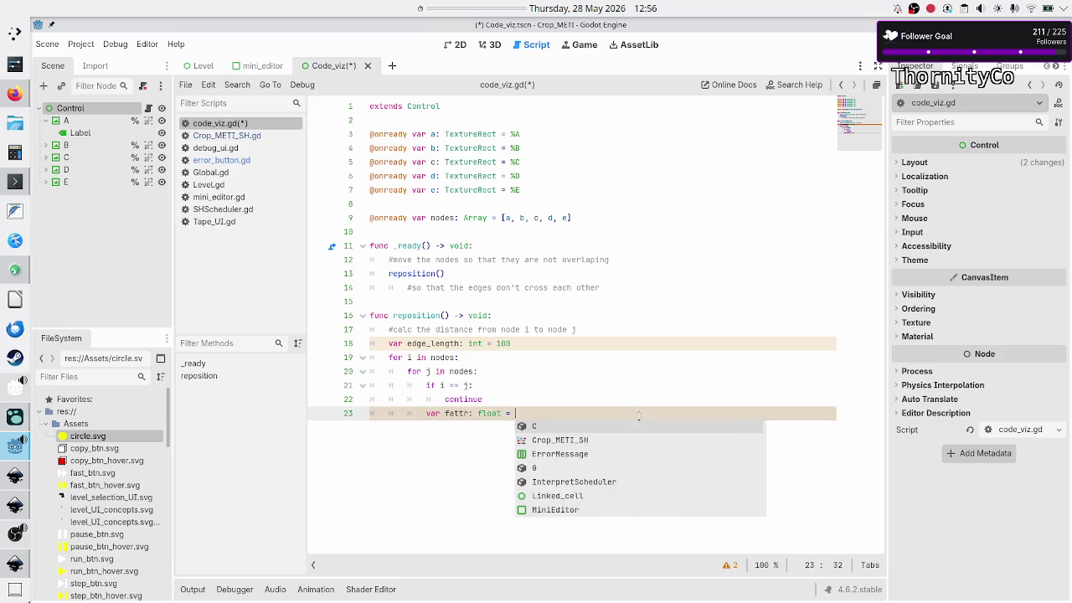
key(BackSpace)
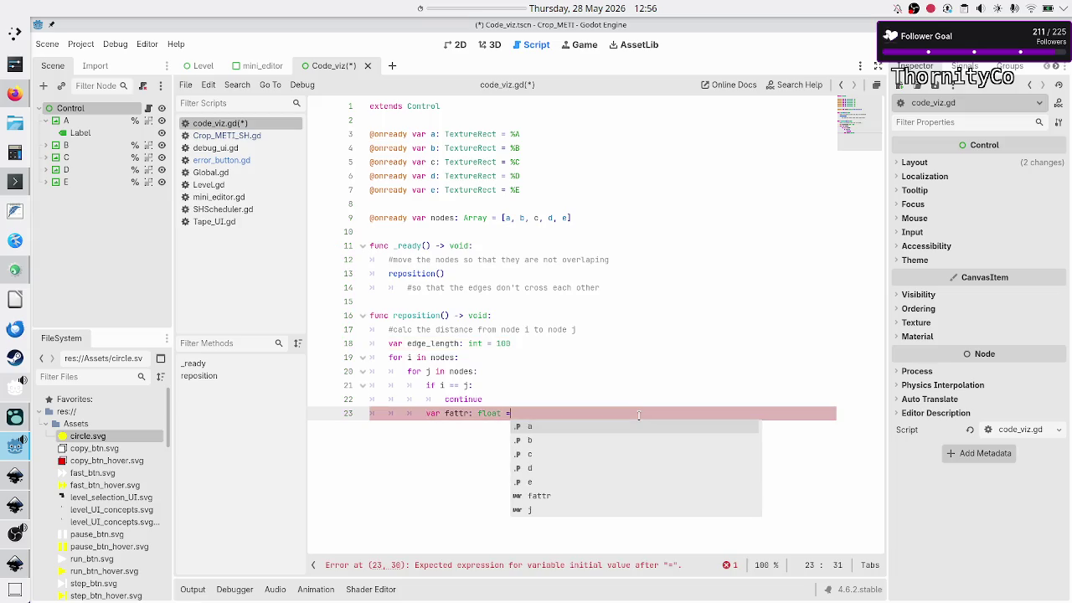
key(Escape)
key(Up)
key(Return)
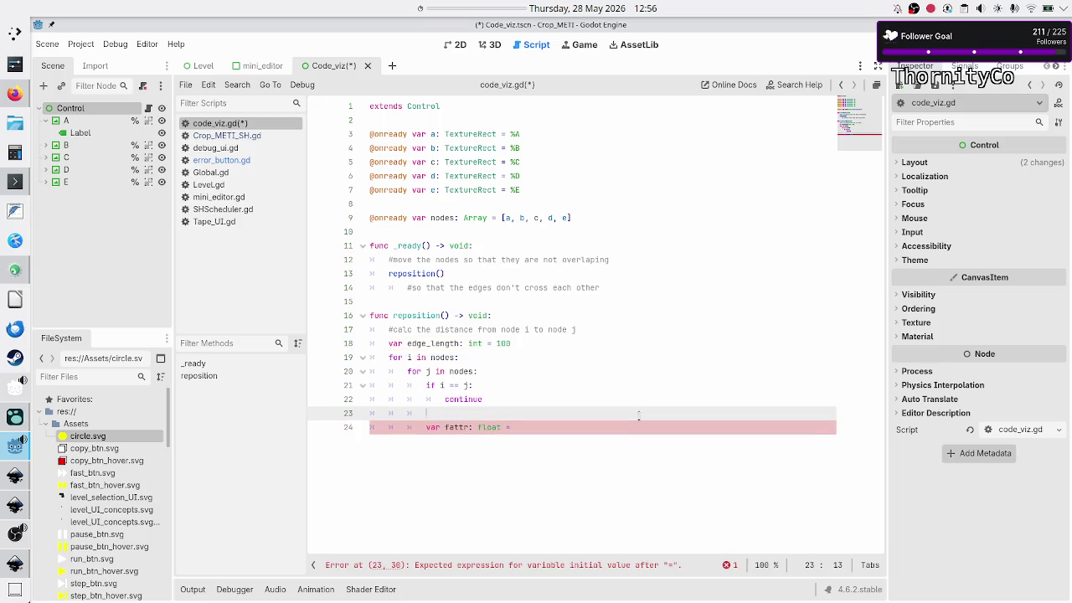
text(var d =)
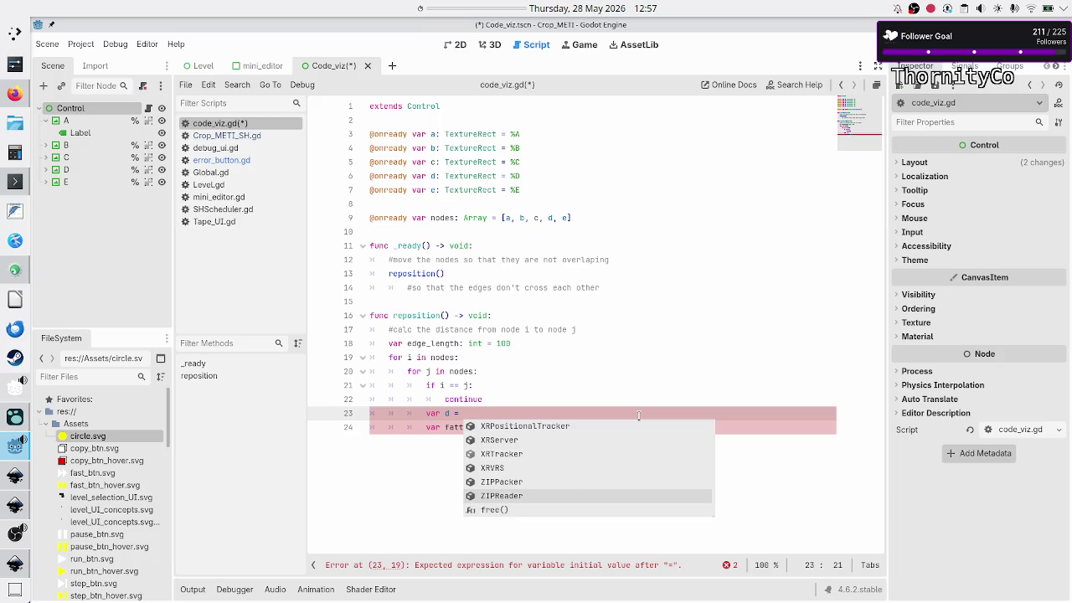
key(Up)
key(Up)
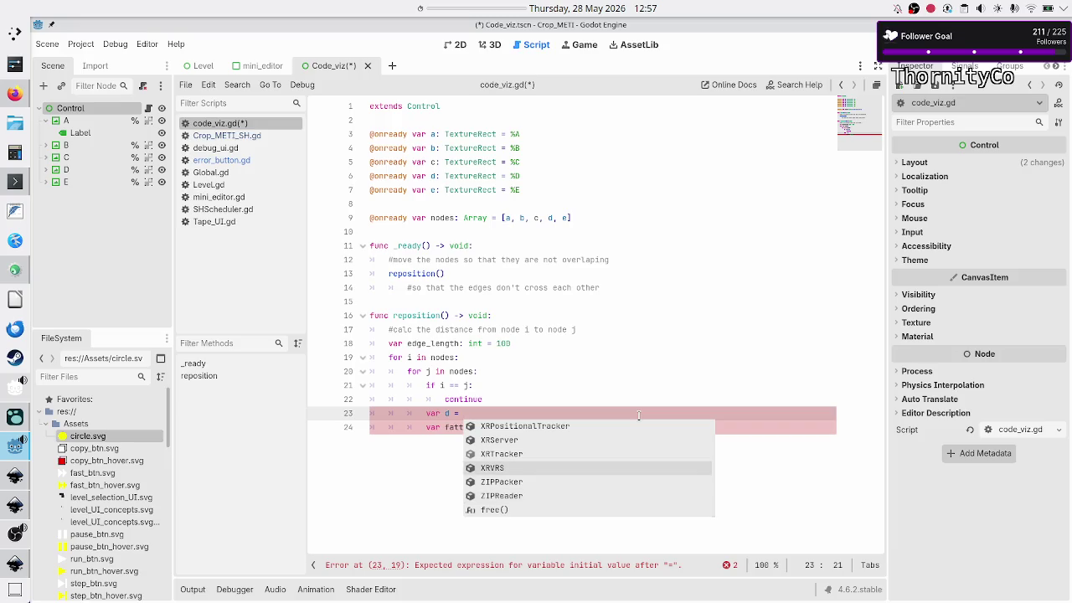
key(Escape)
- Rename edge_length to length on line 18 and d to distance on line 23
key(Up)
key(Up)
key(Up)
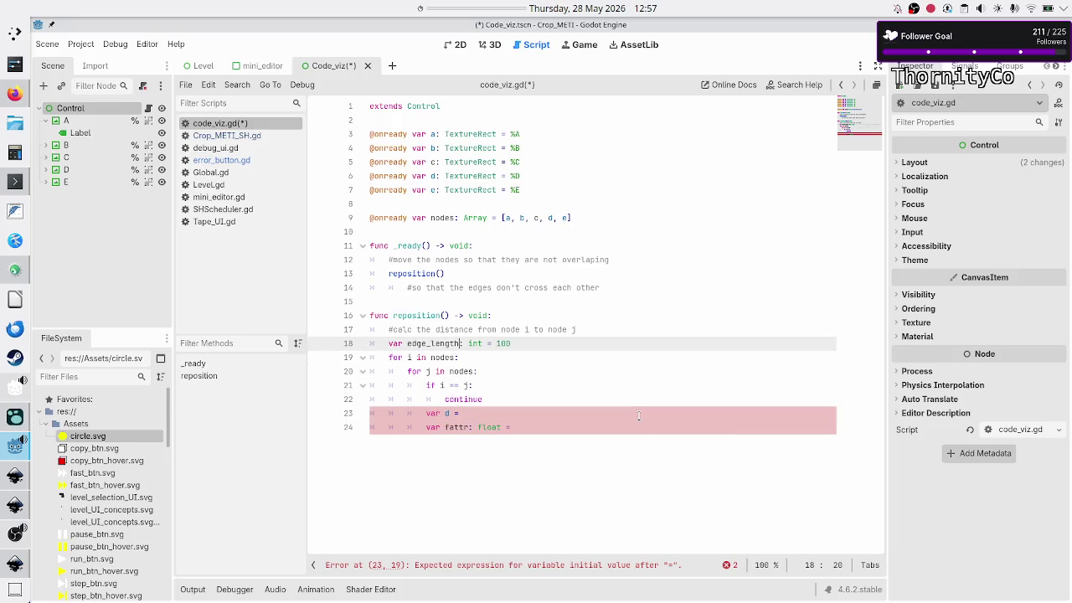
key(BackSpace)
key(BackSpace)
key(BackSpace)
text(l)
key(Down)
key(Down)
key(Down)
key(Up)
key(Up)
key(Up)
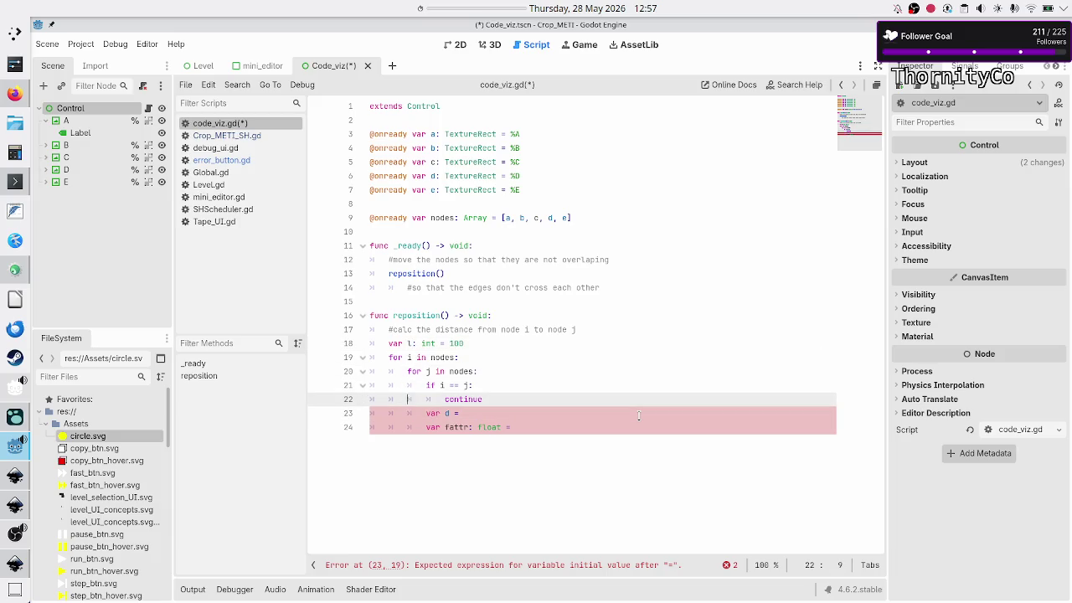
key(Up)
text(i)
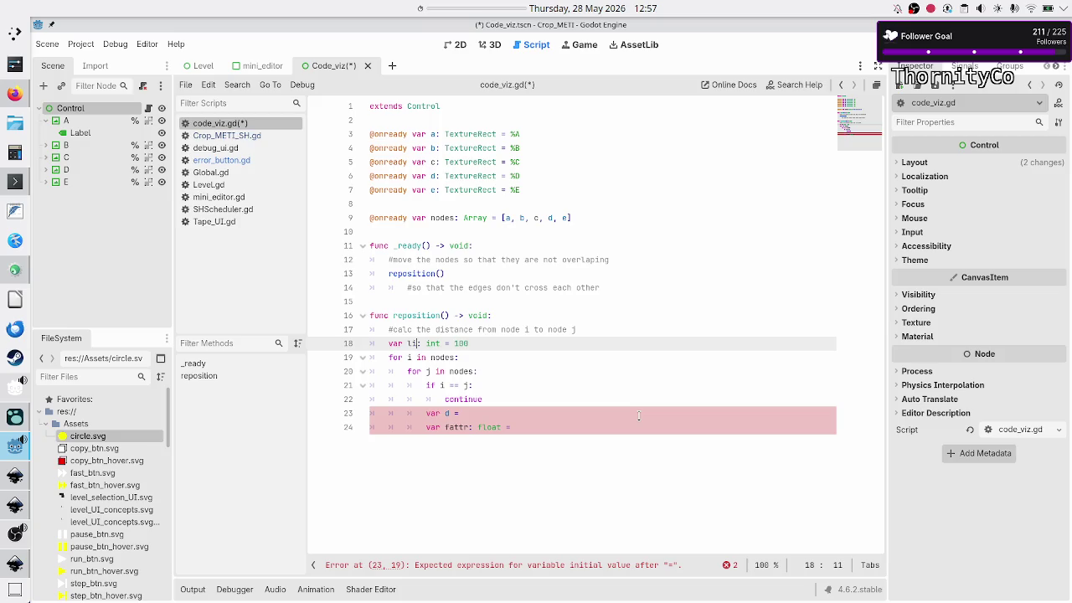
text(ngth)
key(Down)
key(Down)
key(Down)
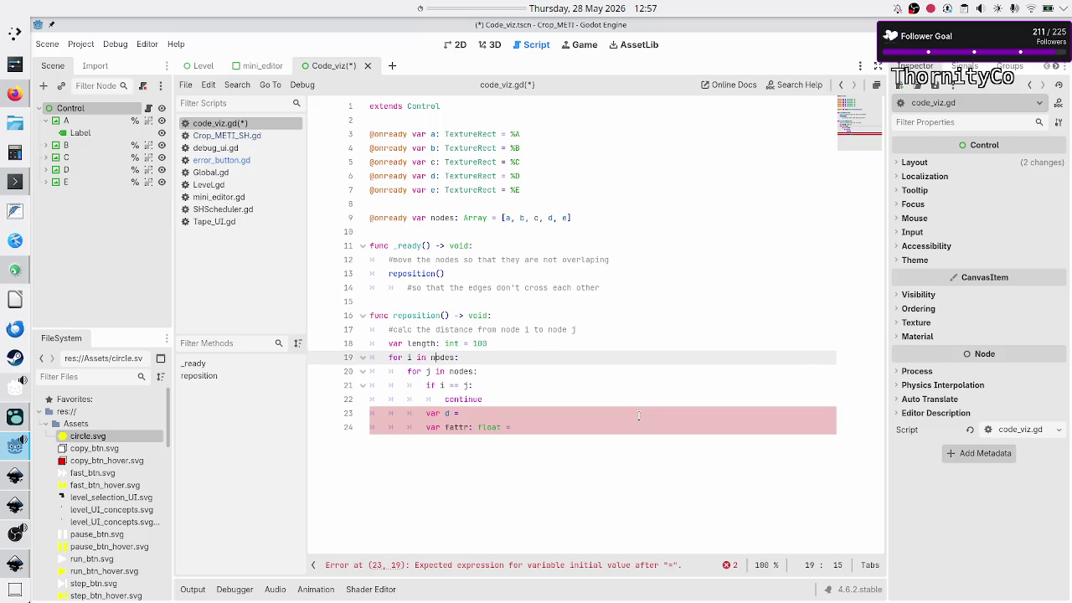
key(Down)
text(istance)
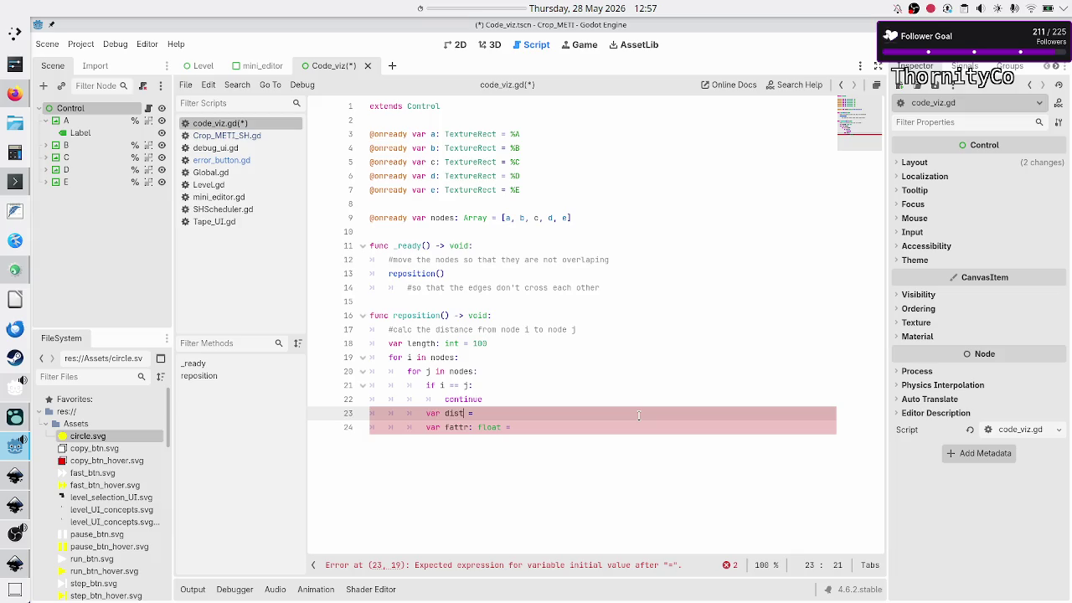
key(End)
text(ista)
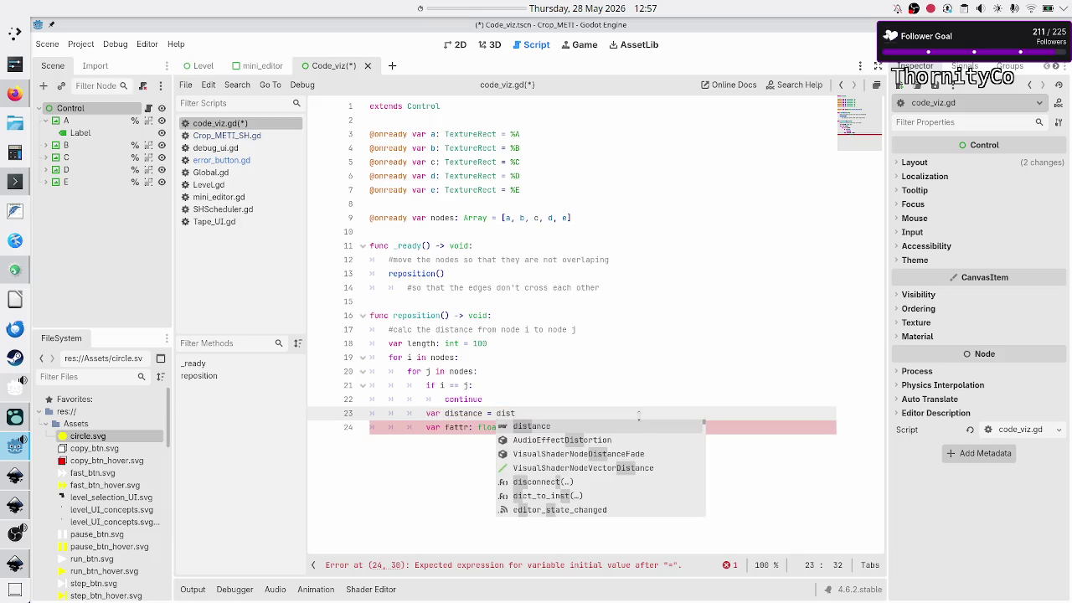
key(BackSpace)
key(BackSpace)
key(BackSpace)
key(BackSpace)
key(BackSpace)
key(BackSpace)
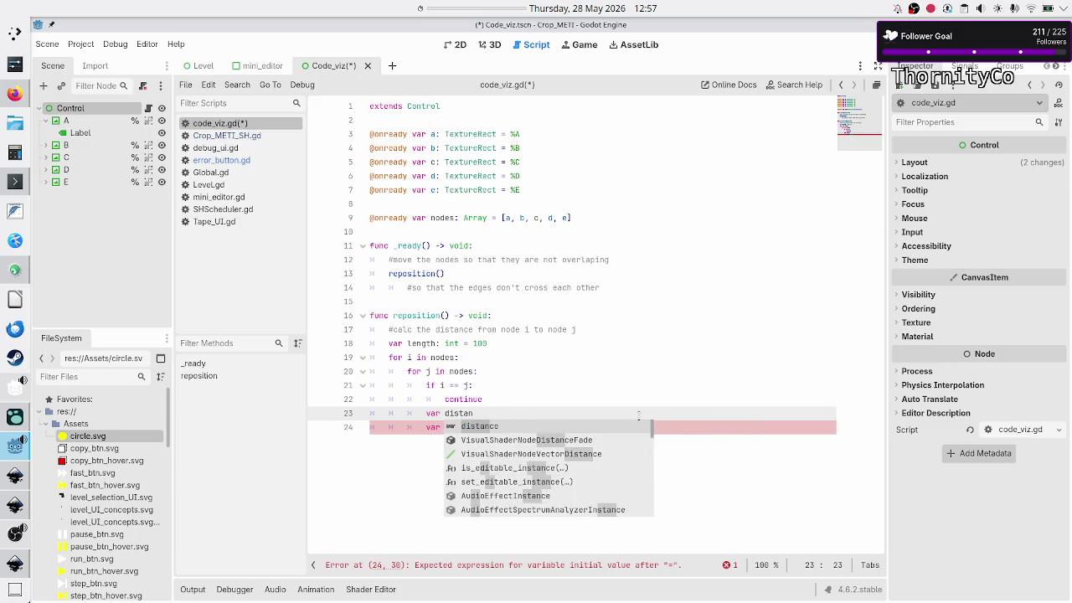
- Look up the Vector2 class's distance_to method in the help search
click(802, 86)
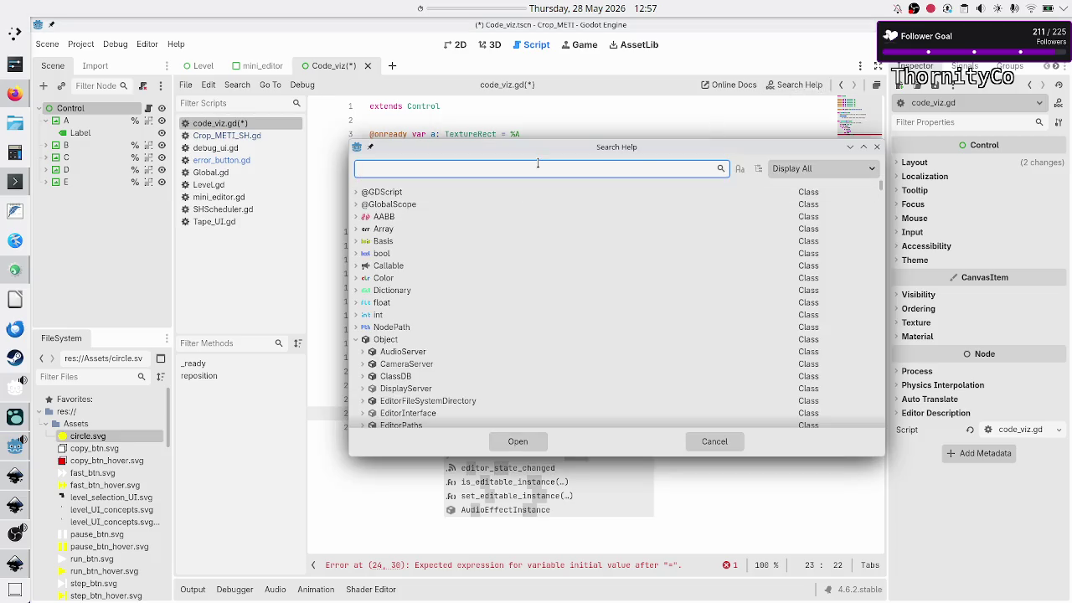
text(vector)
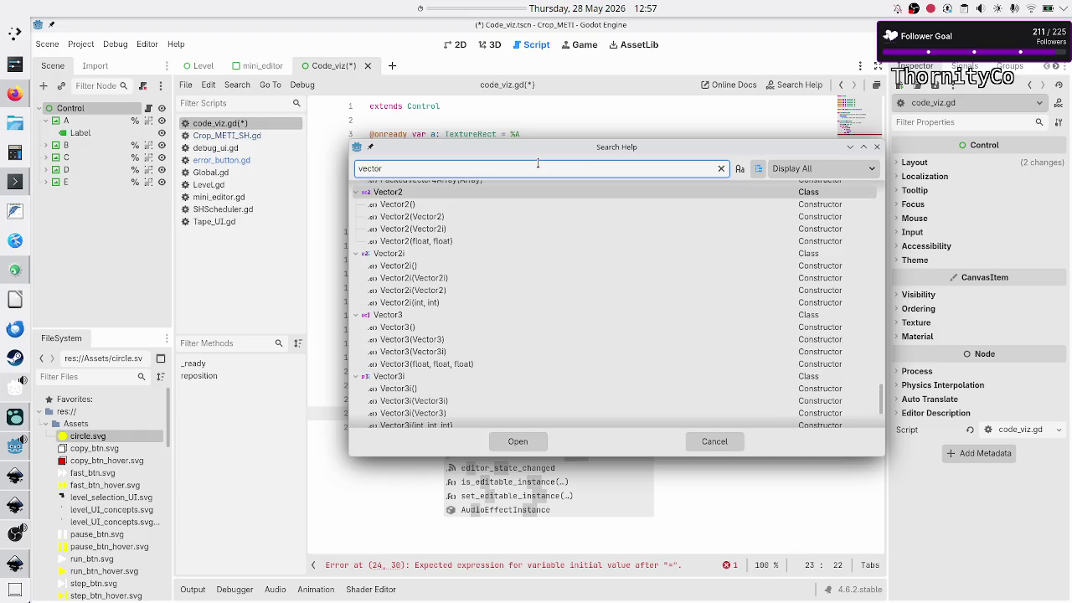
key(Return)
scroll(508, 254, down, 10)
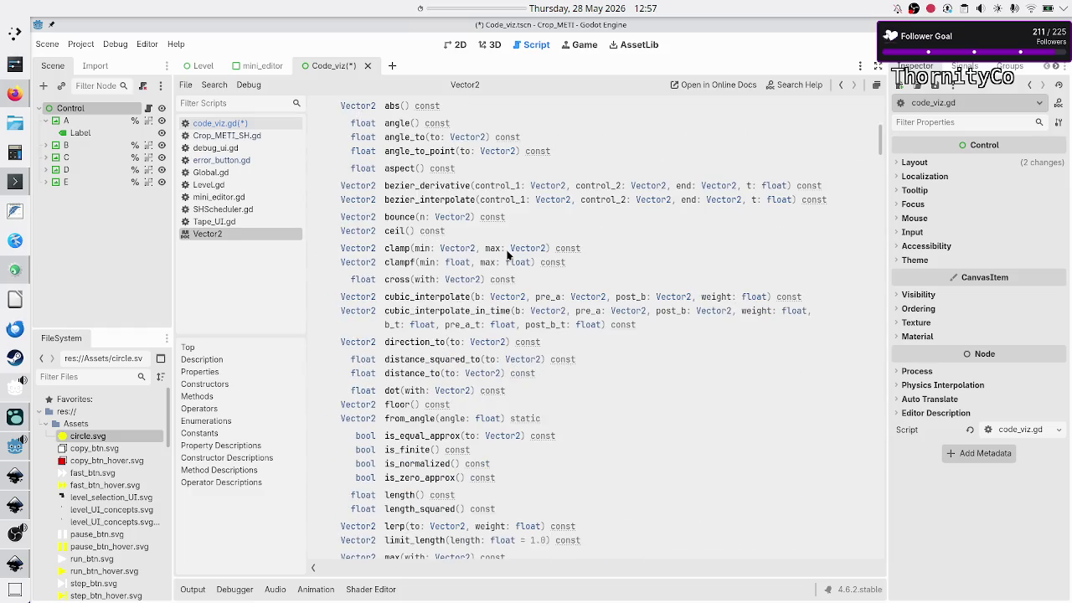
click(423, 373)
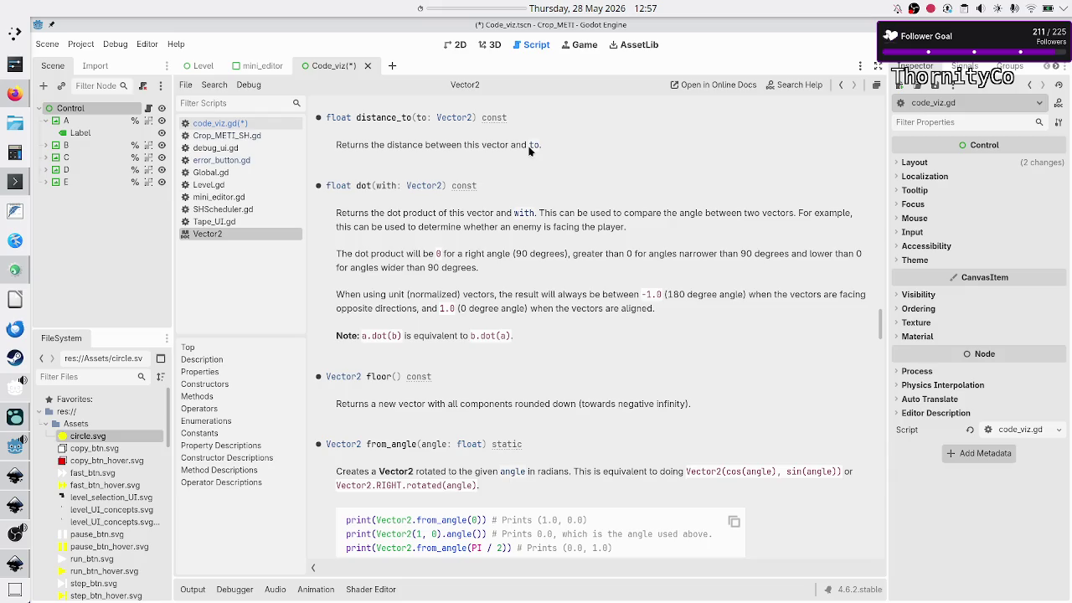
- Back in code_viz.gd, finish the distance line and call up value suggestions
click(280, 122)
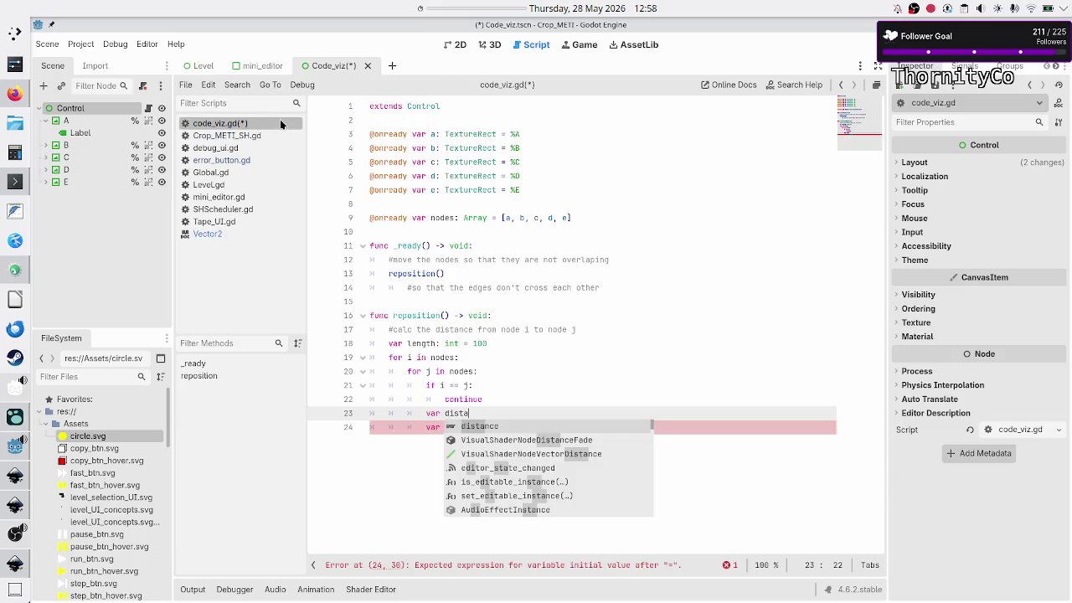
key(Escape)
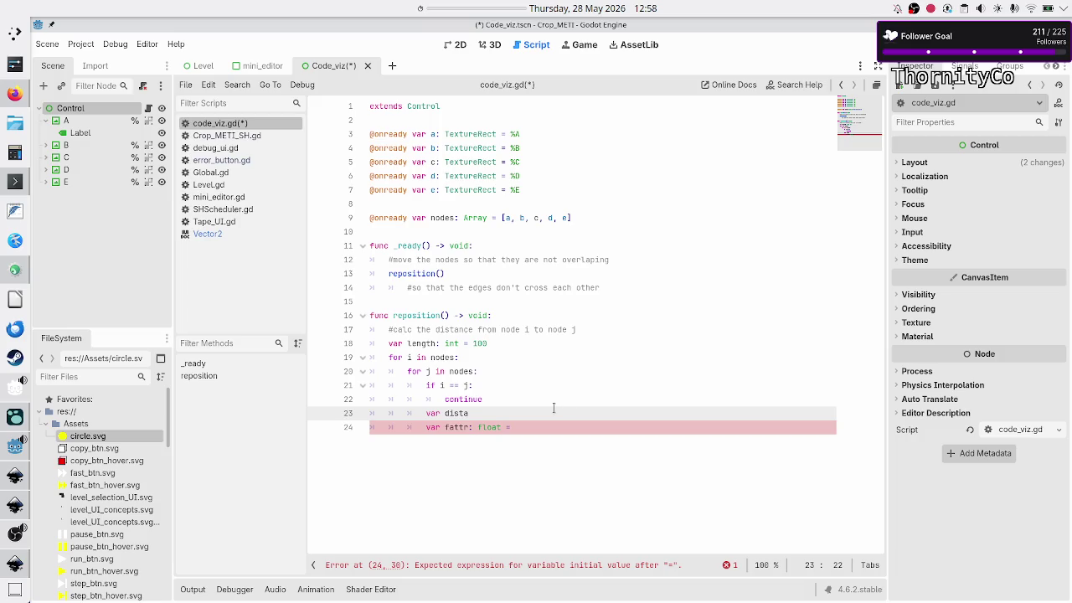
text(nce =)
key(ctrl+space)
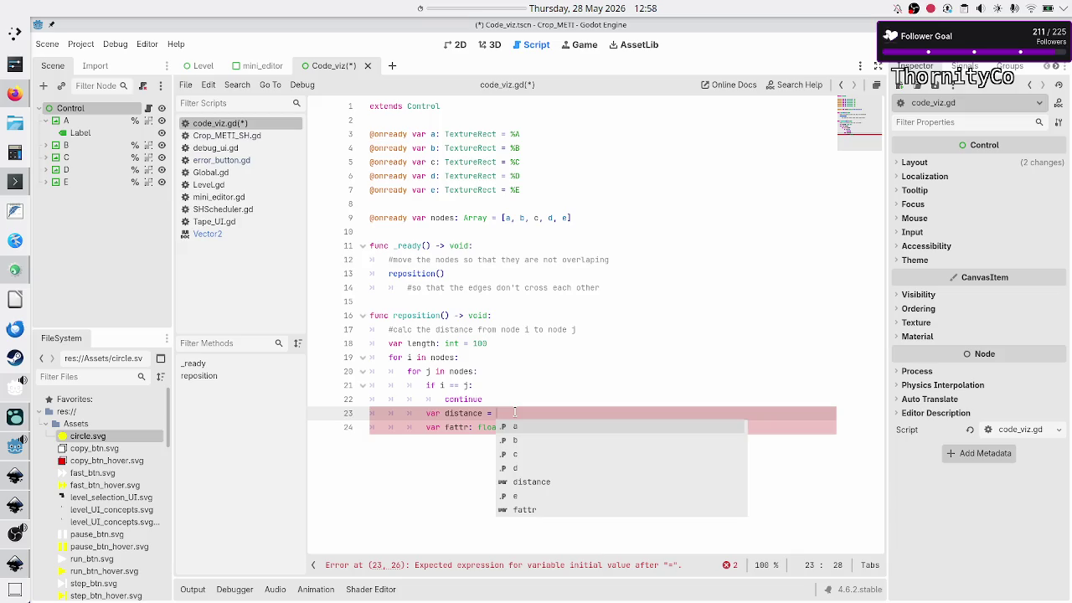
- Assign distance as i.position.distance_to(j.position), checking the Vector2 docs midway
text(i.)
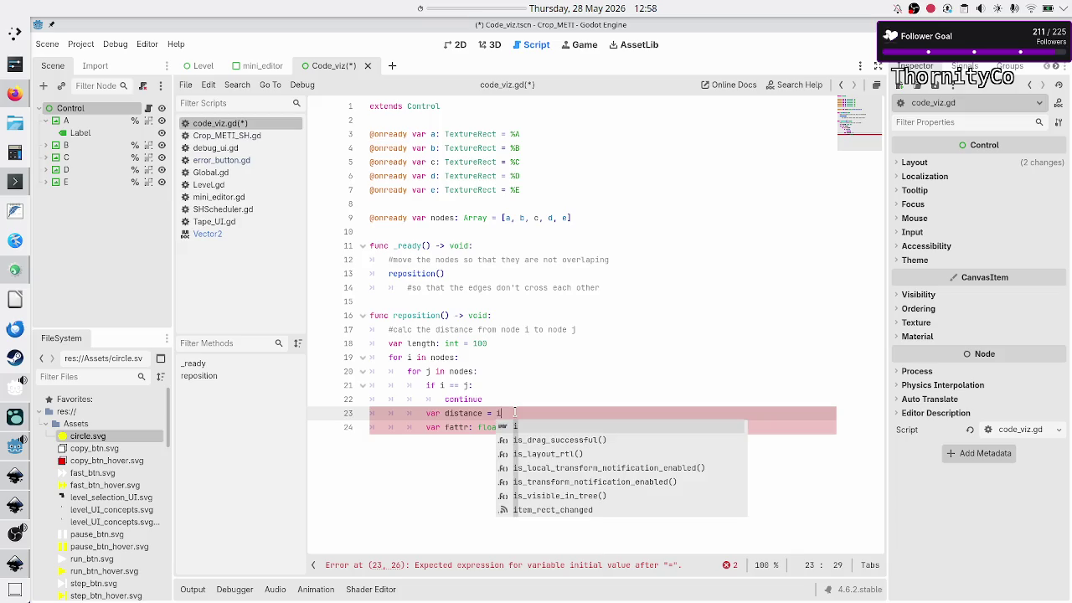
key(Escape)
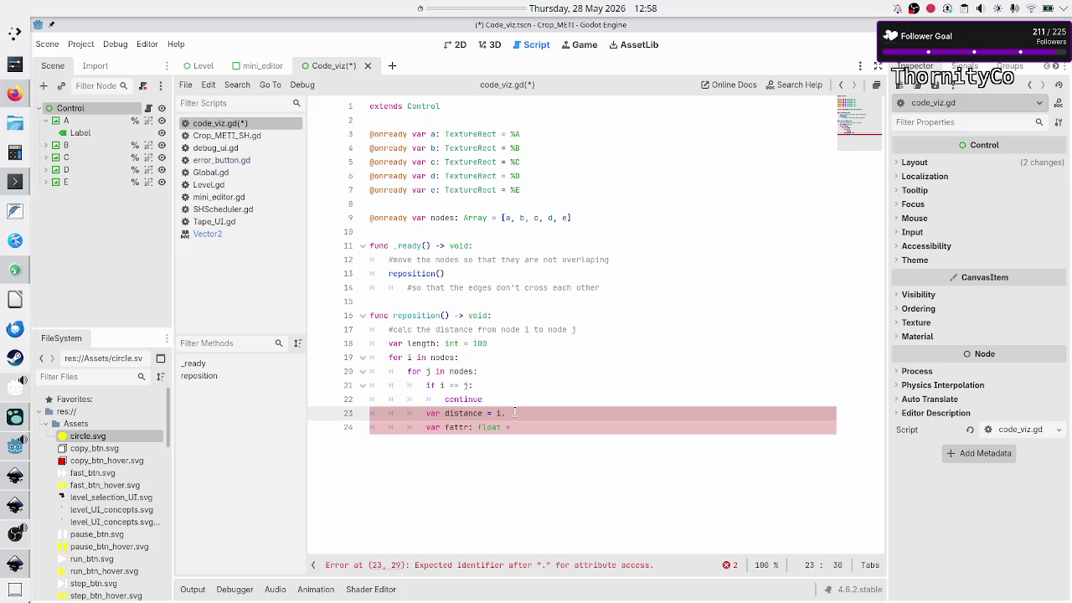
text(posi)
text(tion)
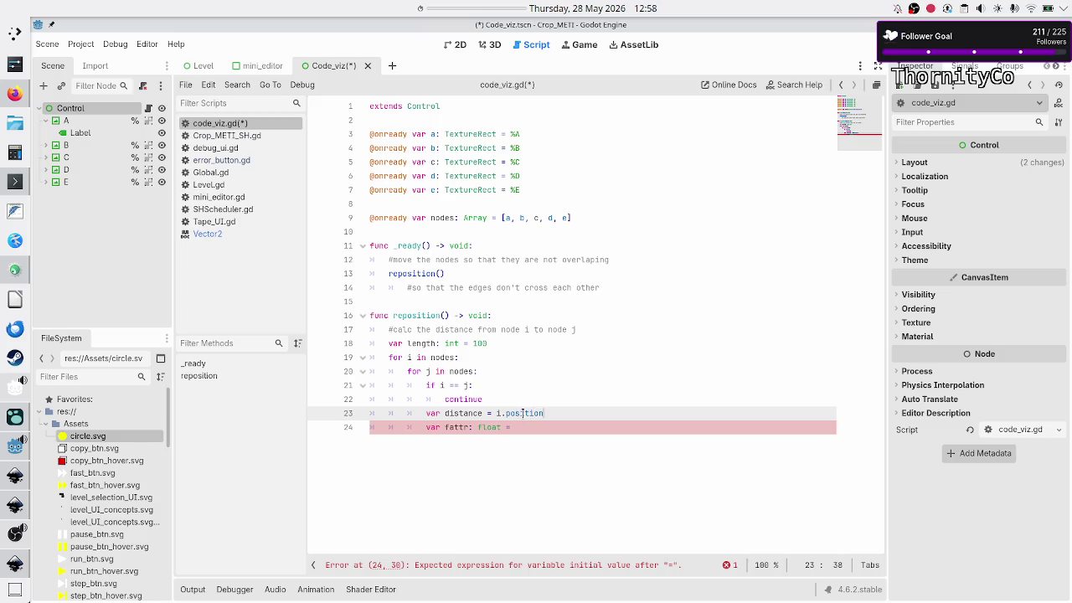
text(.distance_to(j.posi)
click(236, 238)
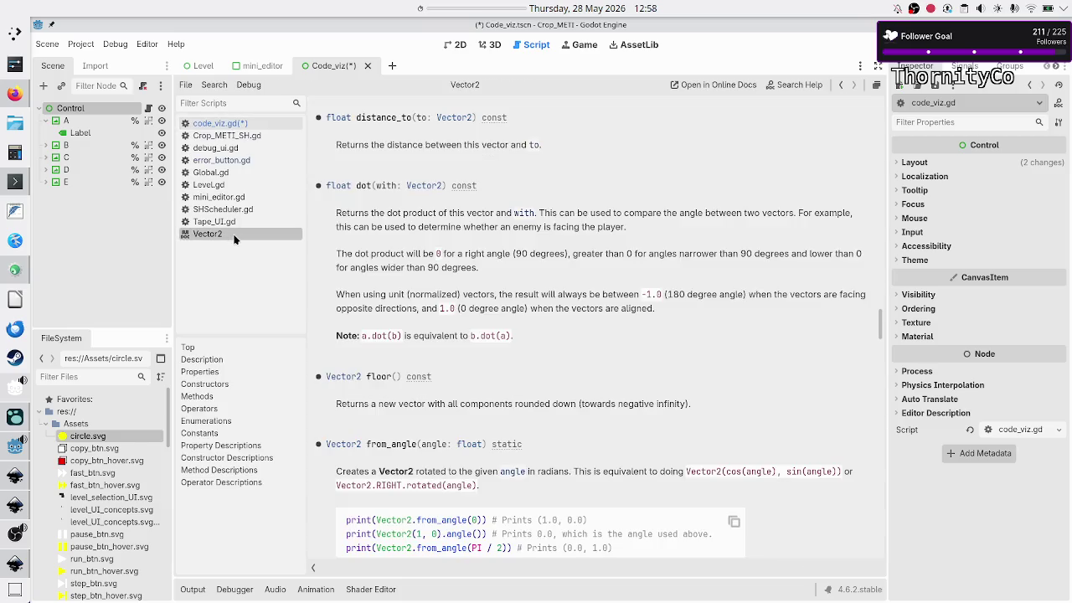
click(256, 124)
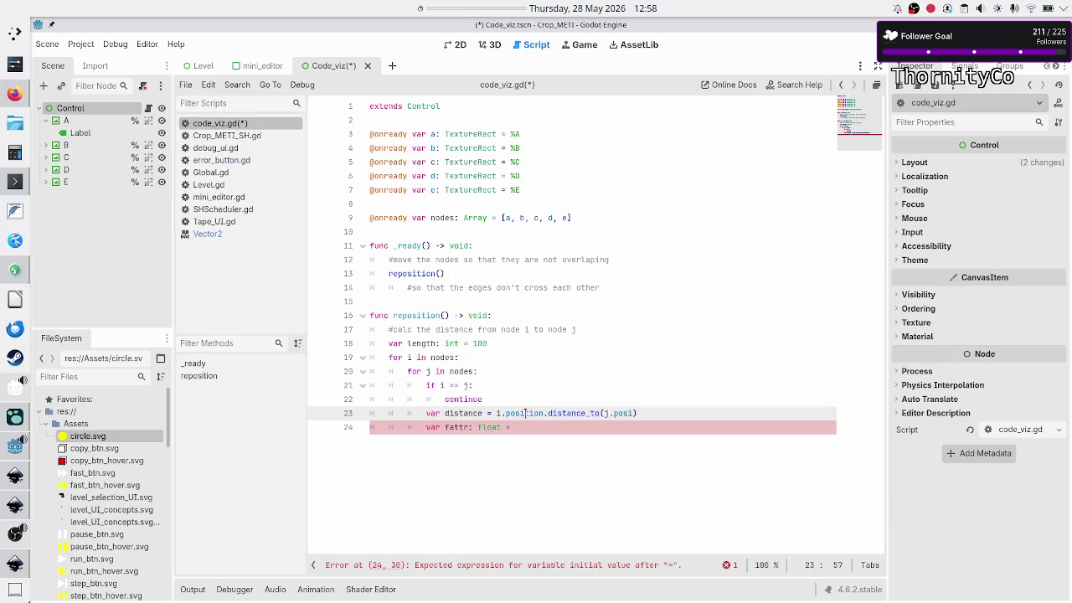
text(tion)
- Replace the unfinished fattr declaration on line 24 with print(i)
key(Down)
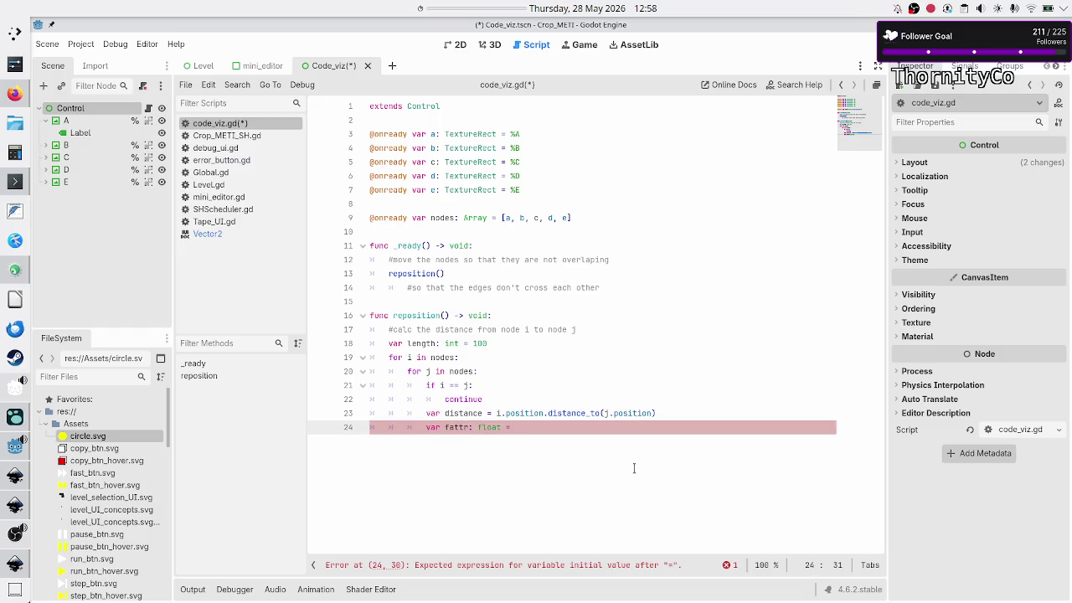
key(ctrl+BackSpace)
key(ctrl+BackSpace)
key(ctrl+BackSpace)
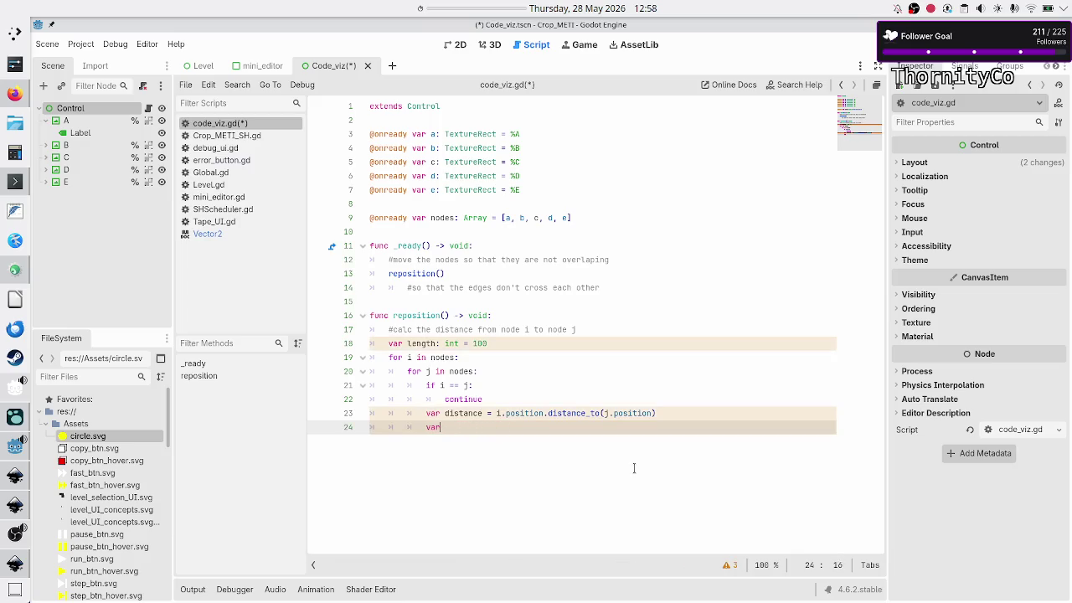
text(print(i)
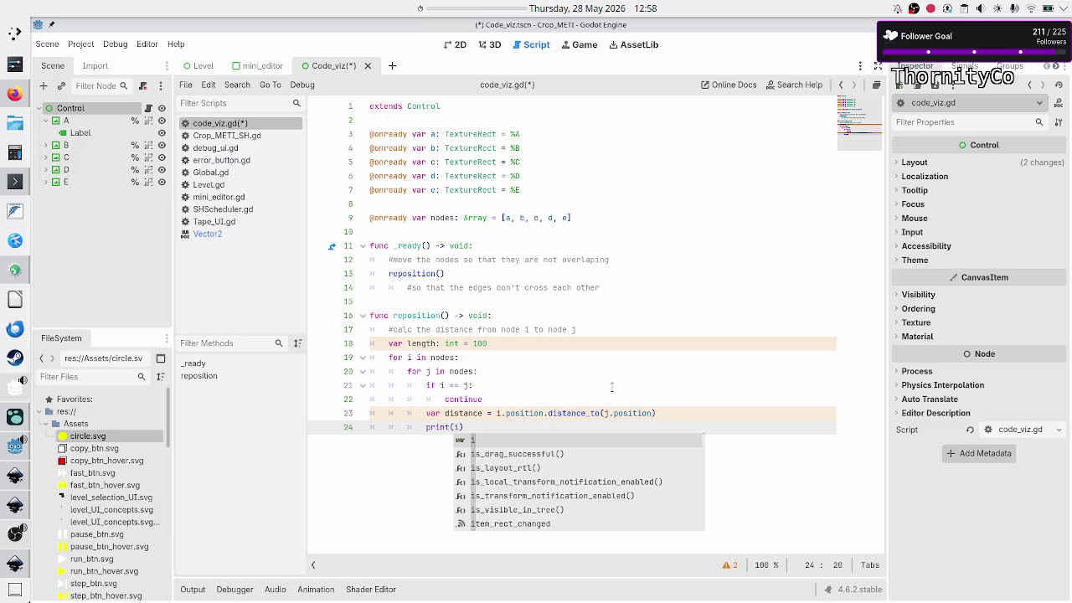
- Type the loop variables i and j as TextureRect, with get_child started in the print call
text(.)
text(get_)
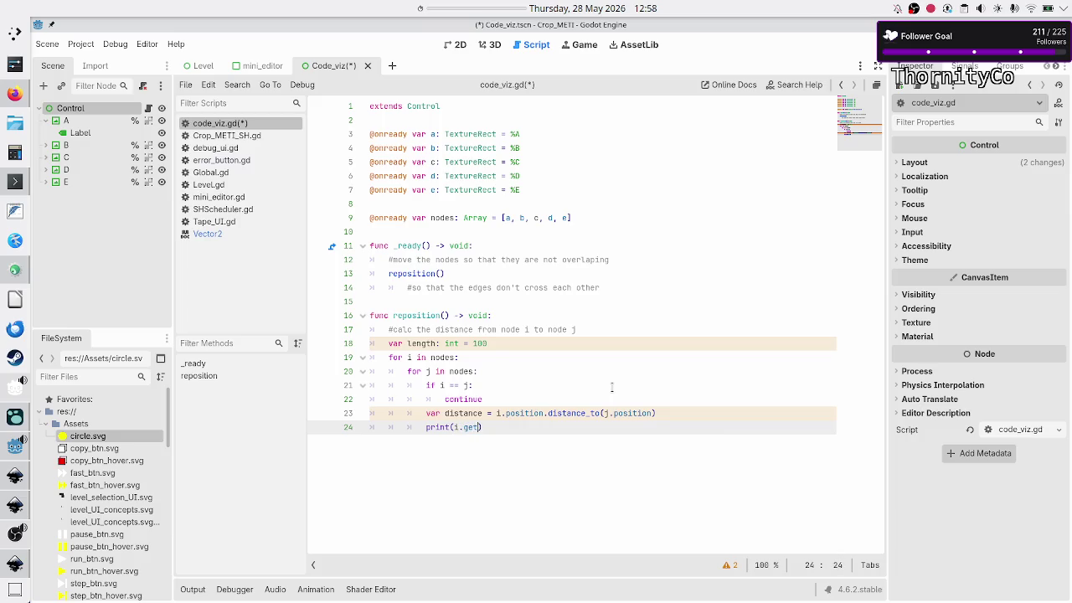
text(child)
key(Up)
key(Up)
key(Up)
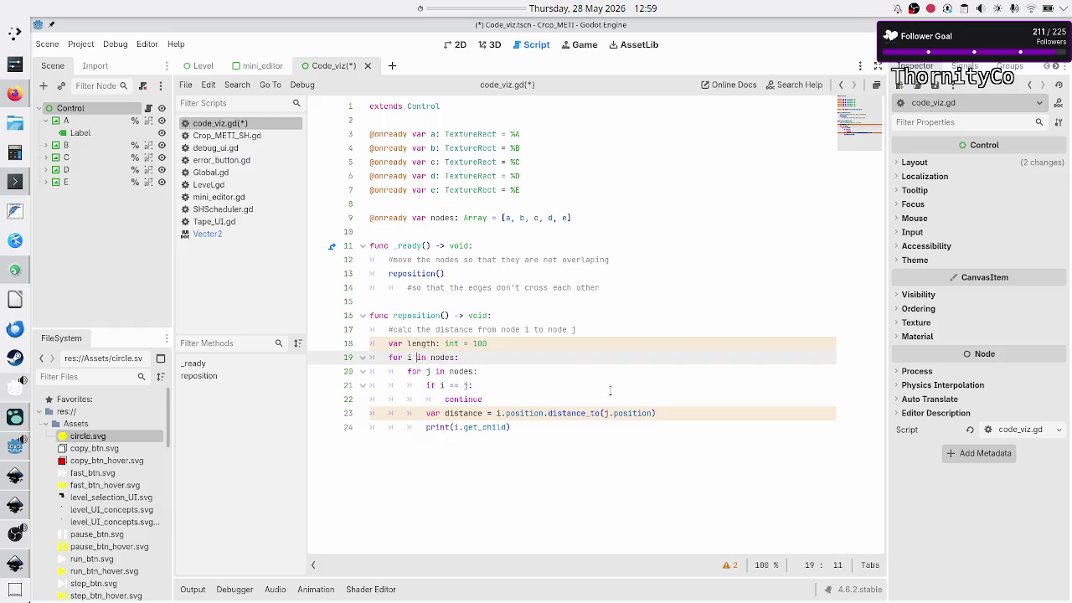
text(: TextureR)
key(Return)
key(Down)
key(Left)
key(Left)
key(Left)
text(:)
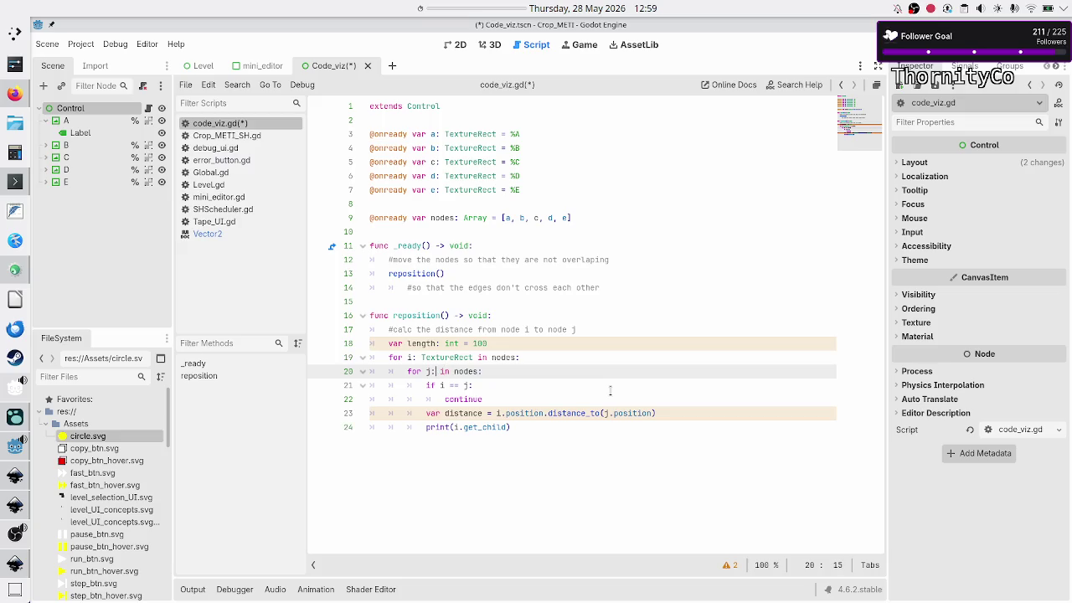
text( Te)
text(xture)
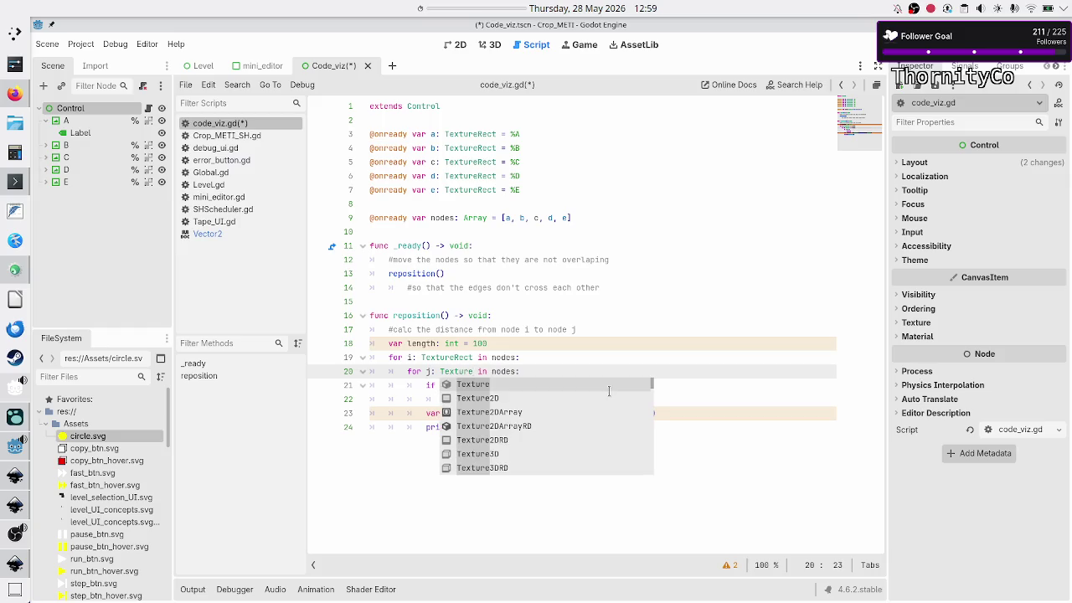
text(Rect)
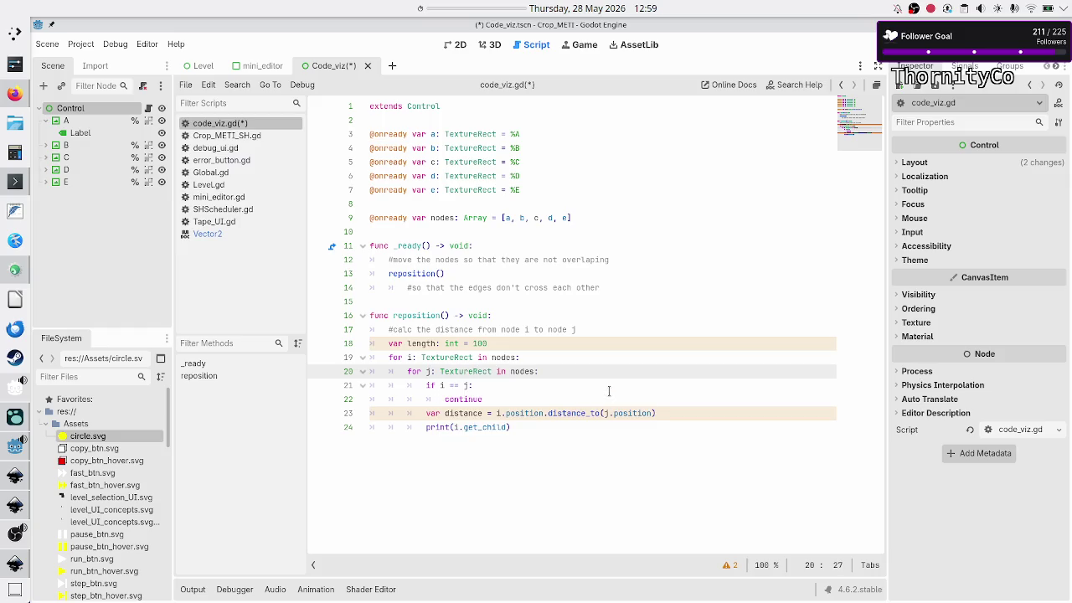
key(Down)
key(Down)
key(Down)
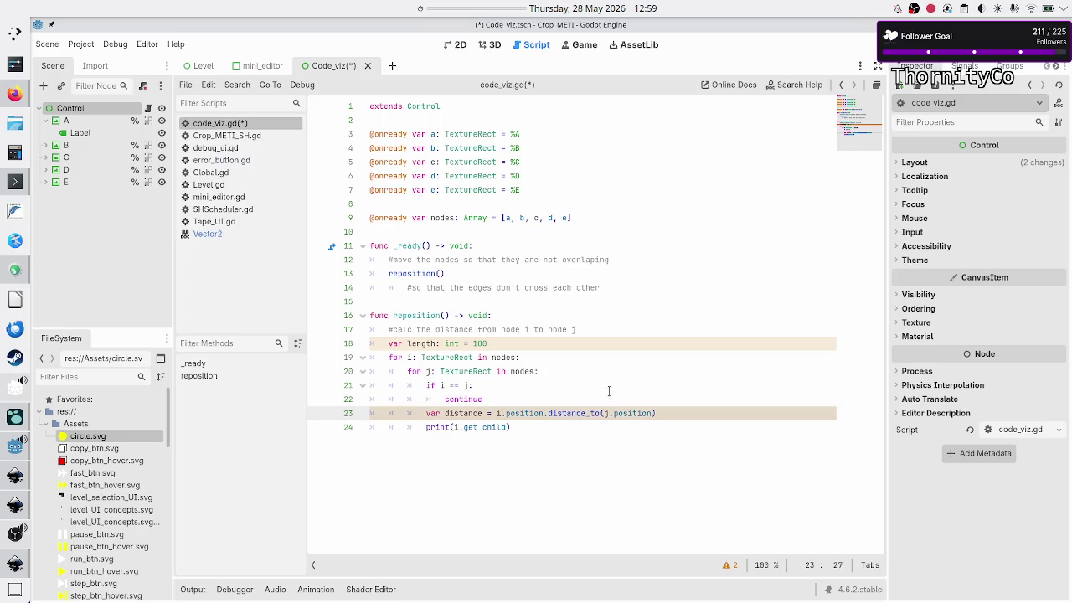
- Complete the print call as print(i.get_child(0).text)
key(Down)
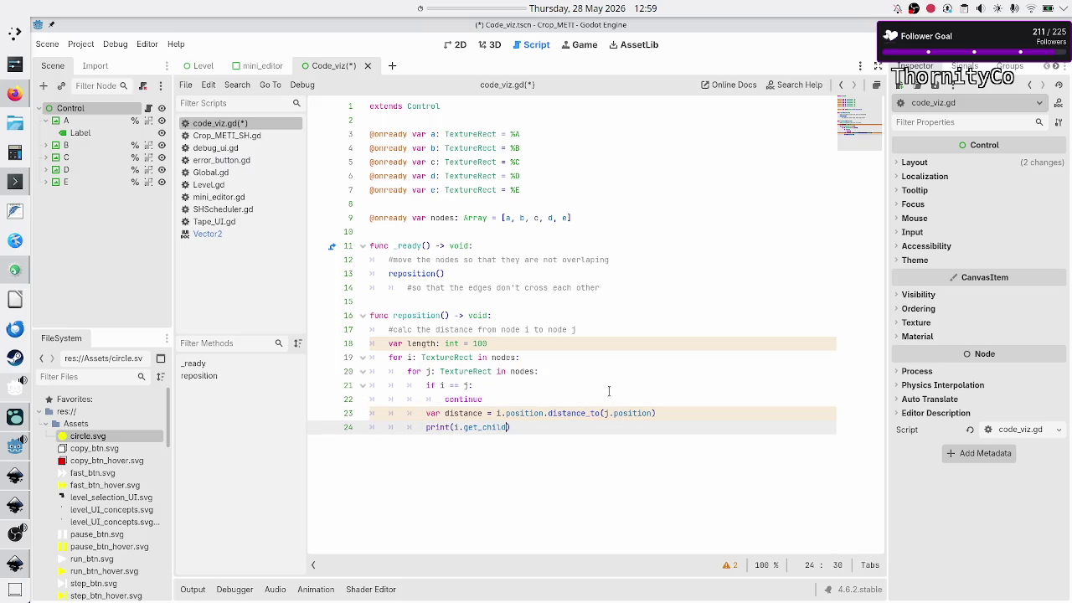
key(ctrl+space)
key(Down)
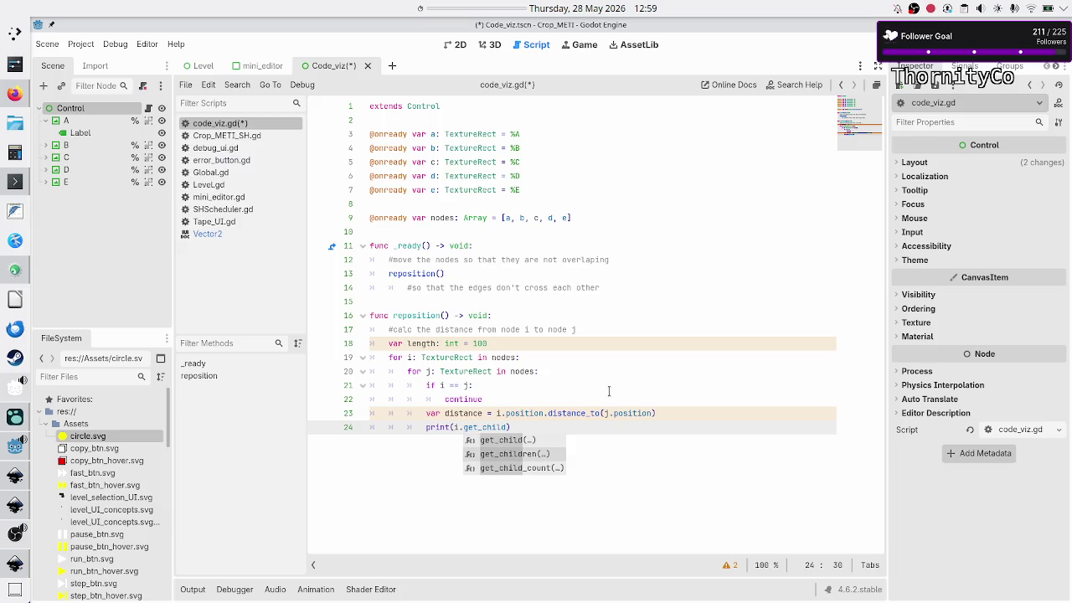
key(Up)
key(Return)
text(0).text)
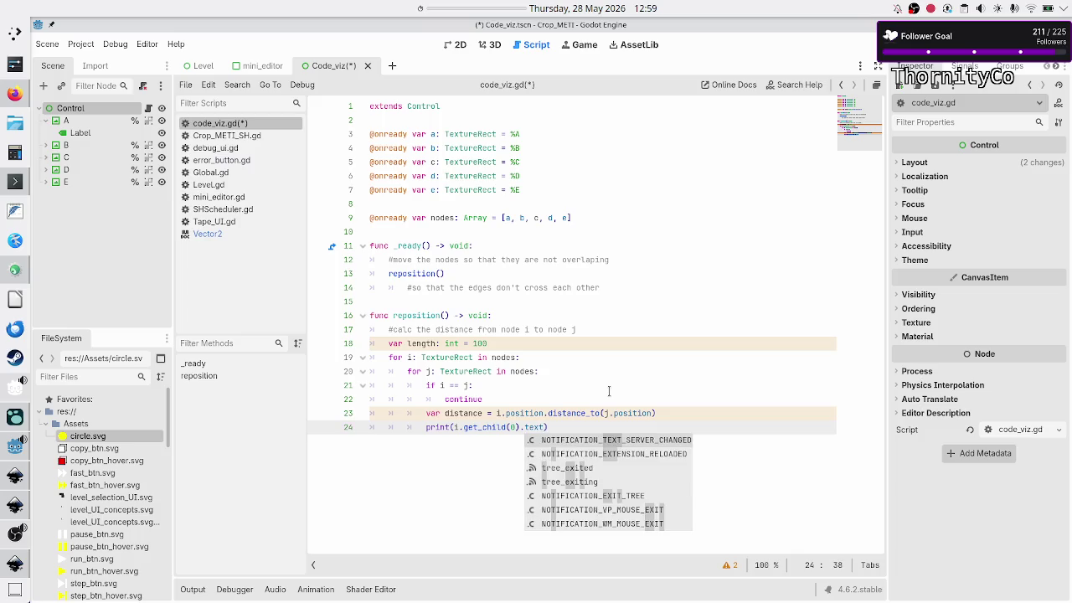
key(Escape)
text())
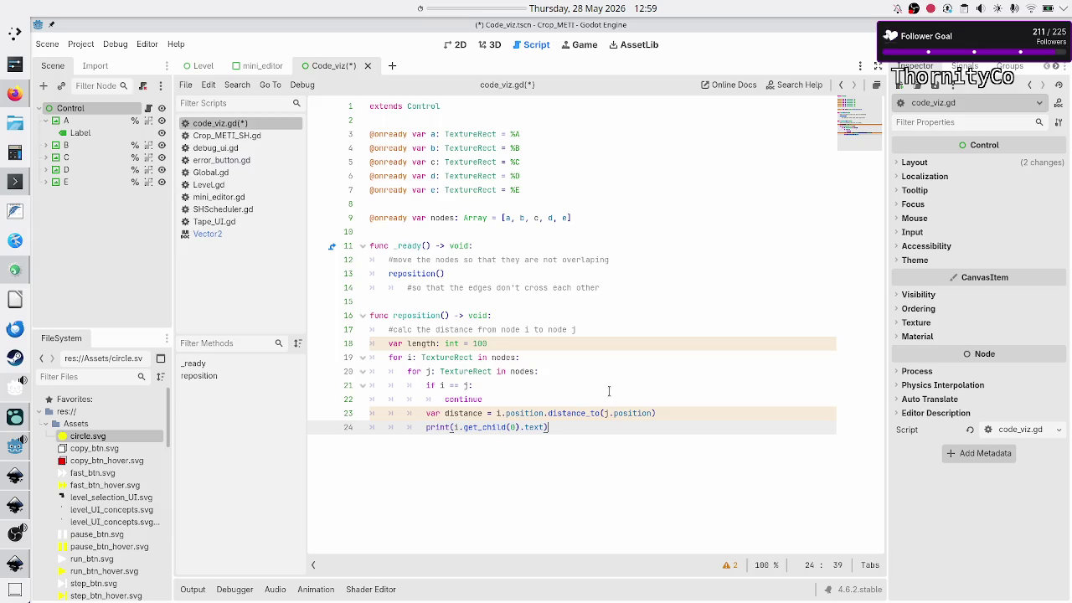
- Duplicate the print line for j's label and add a print(d) line below it
key(Return)
key(Up)
key(shift+Down)
key(shift+Left)
key(shift+Left)
key(shift+Left)
key(shift+Left)
key(ctrl+c)
key(Down)
key(ctrl+v)
key(Left)
key(Left)
key(Left)
key(Left)
key(Left)
key(Left)
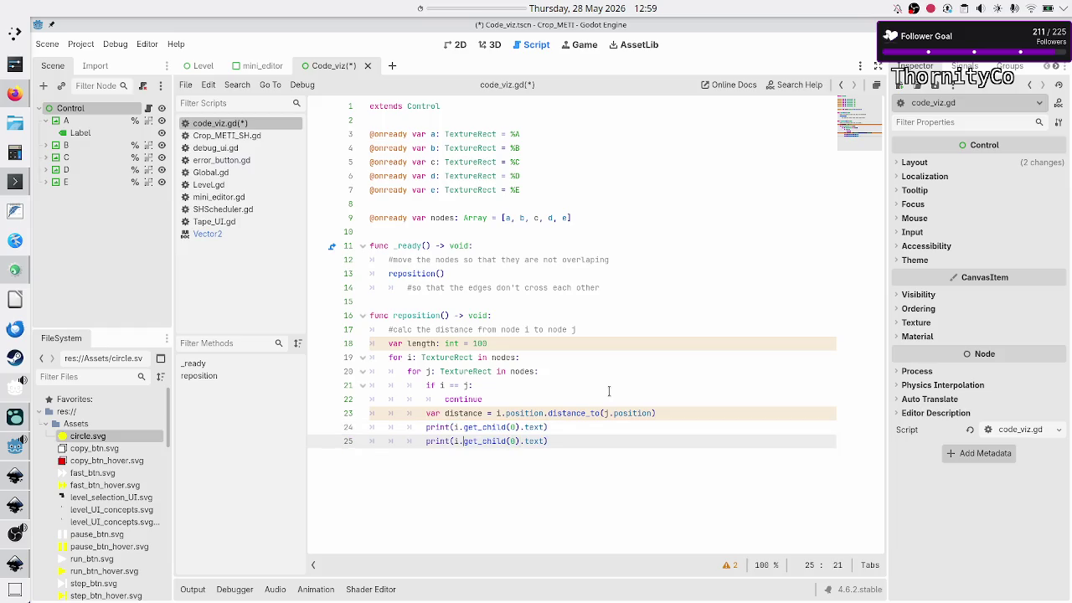
key(BackSpace)
text(j)
key(Right)
key(Right)
key(Right)
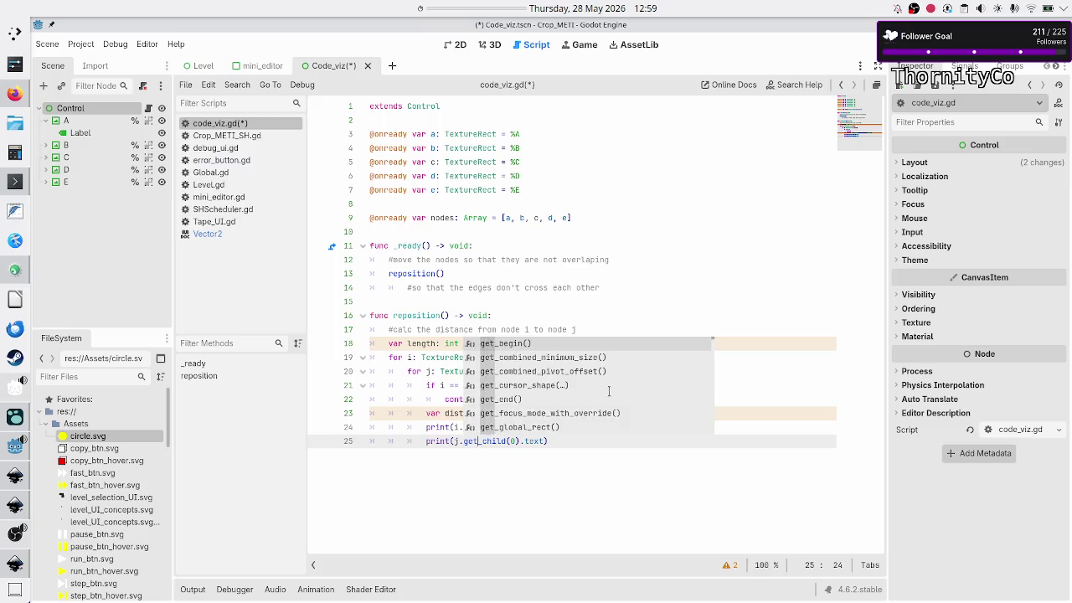
key(Return)
text(pri)
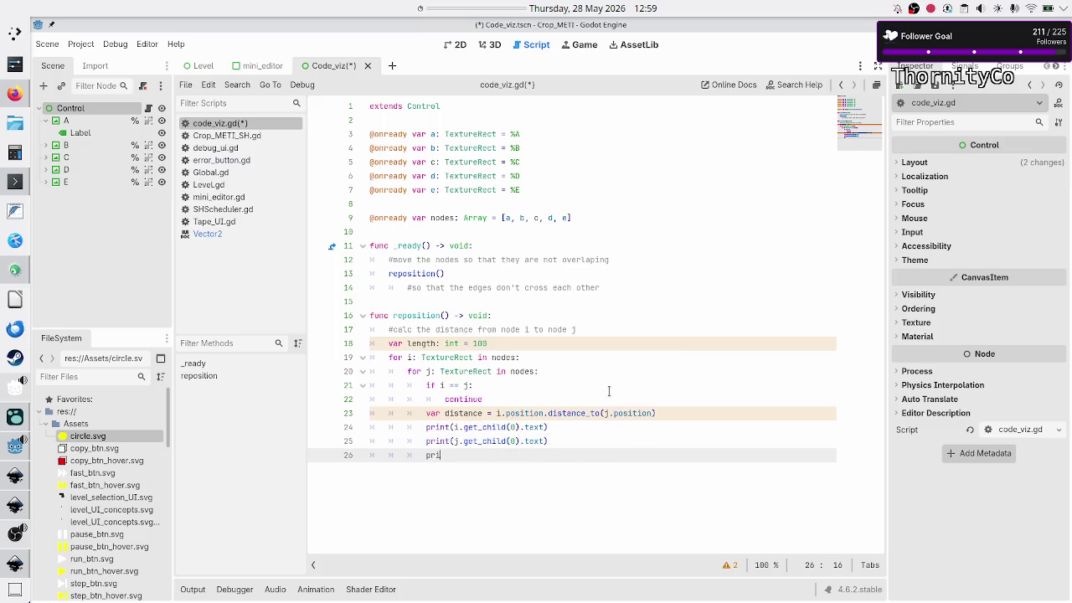
text(nt(d)
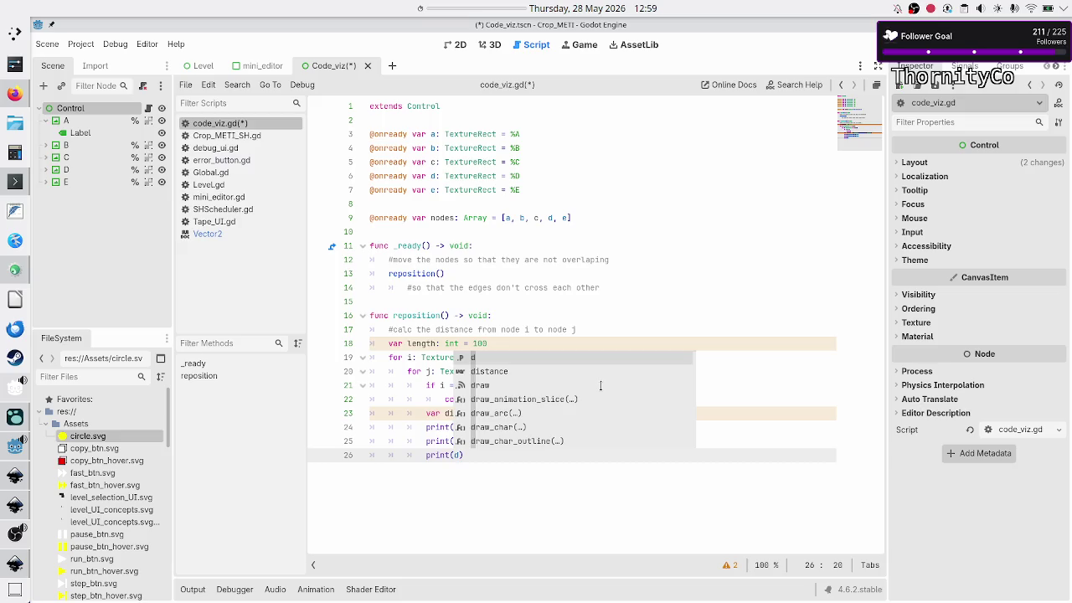
- Merge the lines into prints(i.get_child(0).text, j.get_child(0).text, d) and run the scene
key(Left)
key(Up)
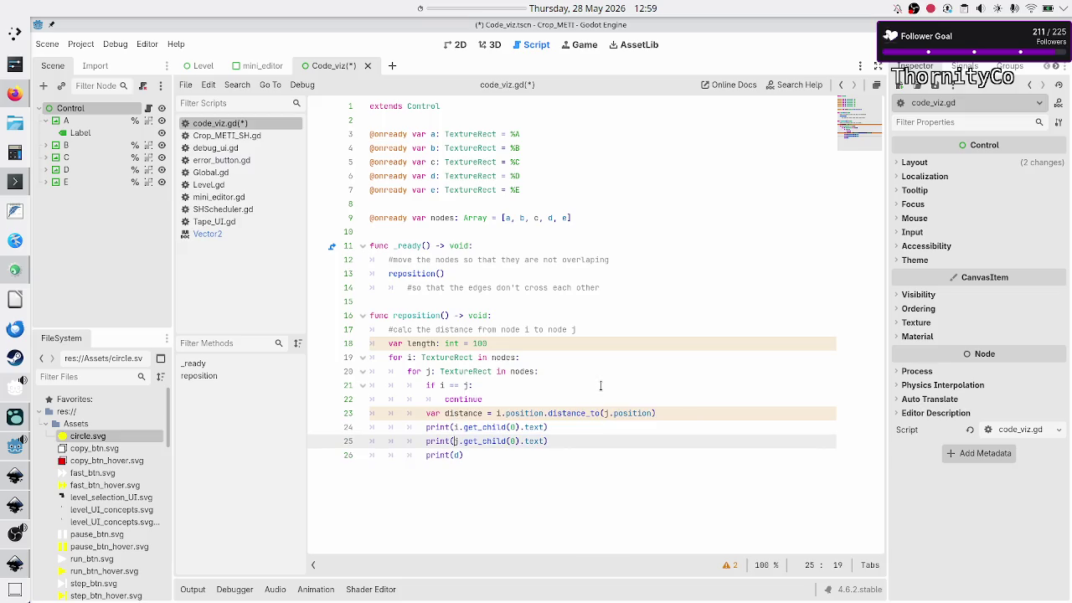
key(BackSpace)
key(BackSpace)
key(BackSpace)
text(, j.get_child(0)
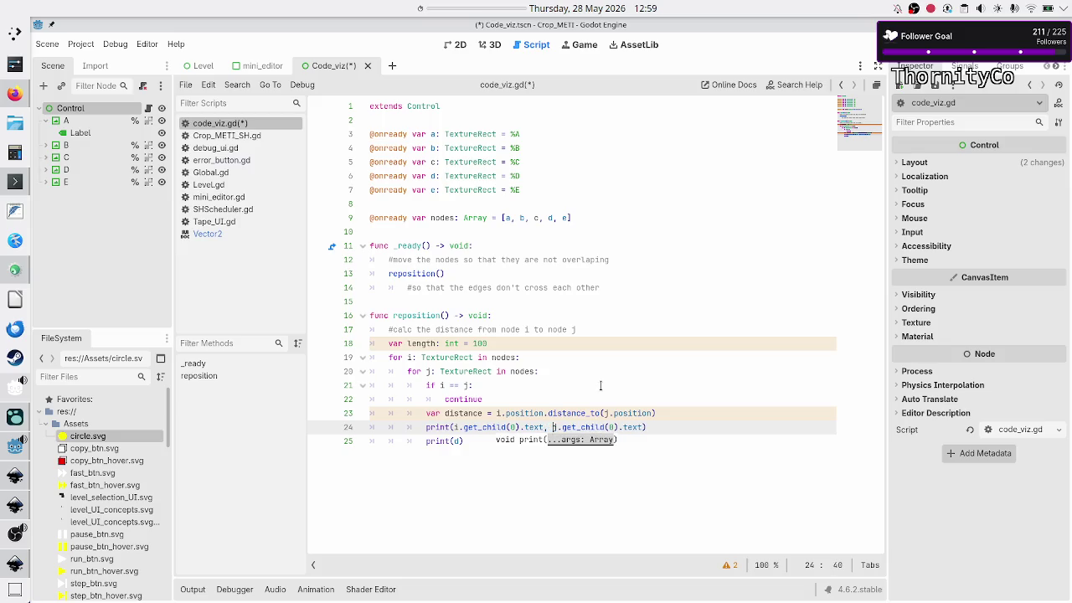
key(Down)
key(BackSpace)
key(BackSpace)
key(BackSpace)
key(BackSpace)
key(BackSpace)
key(BackSpace)
key(BackSpace)
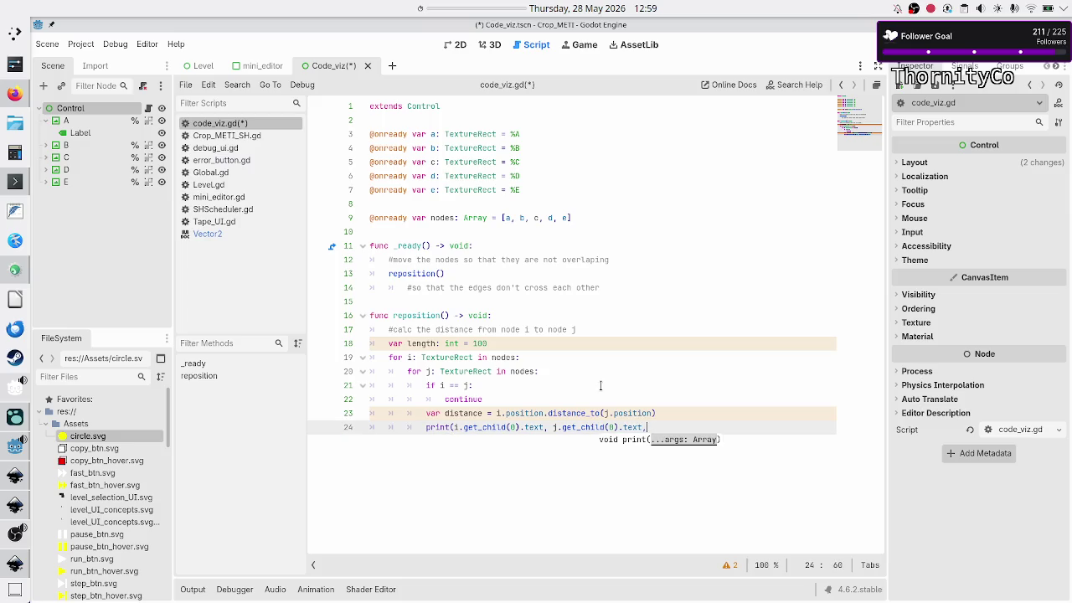
text())
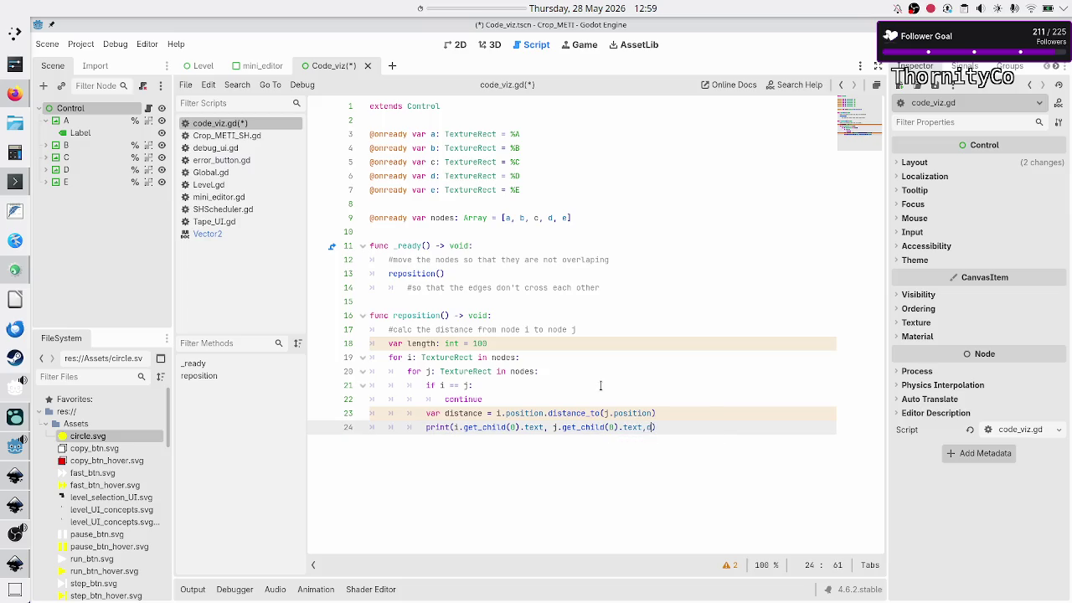
key(Left)
key(Left)
key(Left)
key(Left)
key(Left)
key(Left)
text(s)
key(Right)
key(Right)
key(Right)
key(Right)
key(Right)
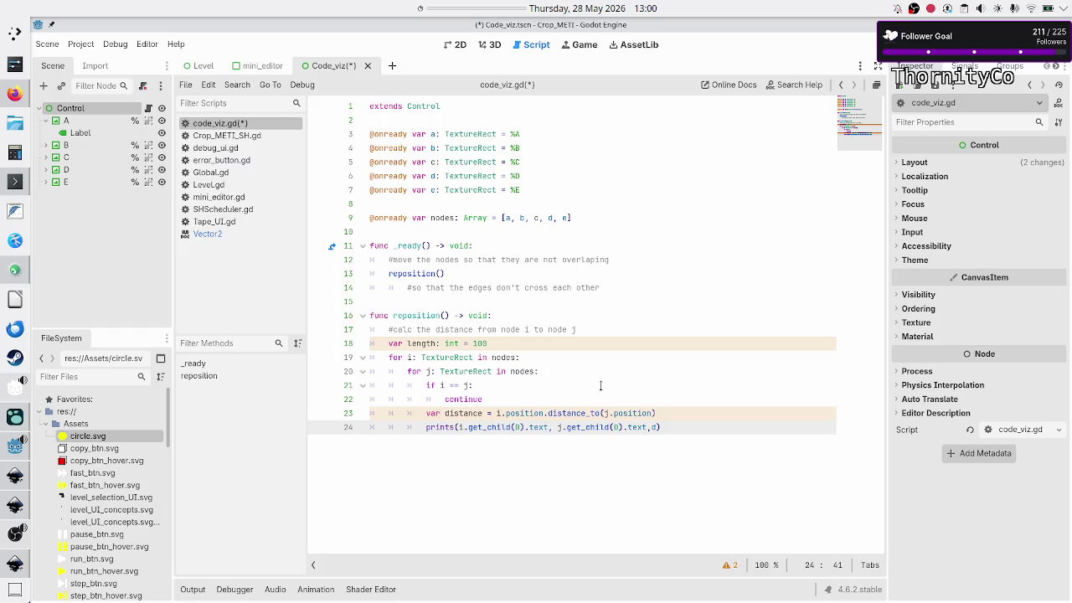
key(Right)
key(Right)
key(Right)
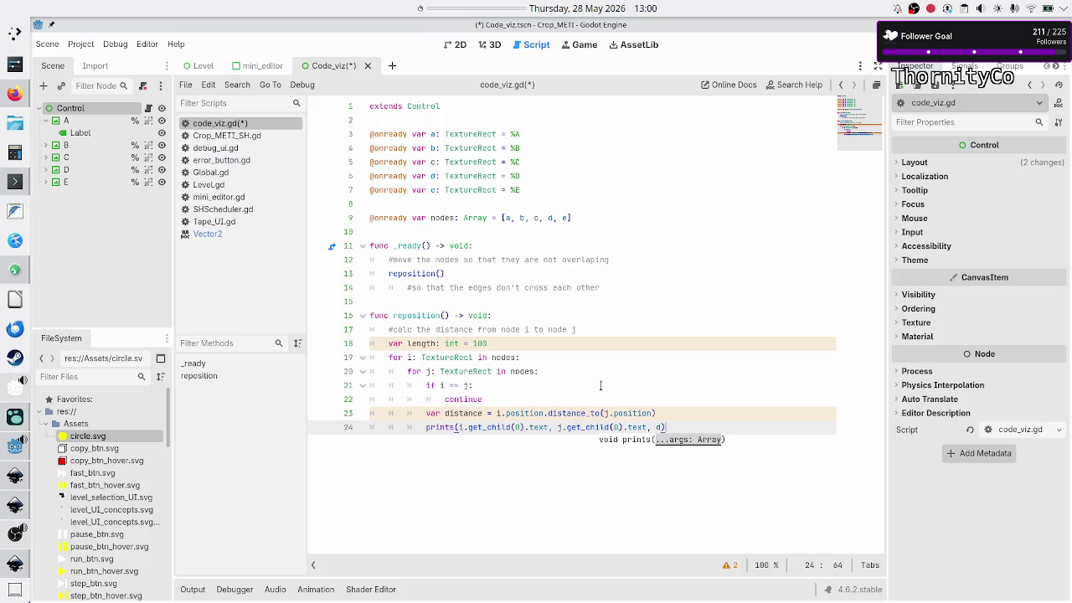
key(Escape)
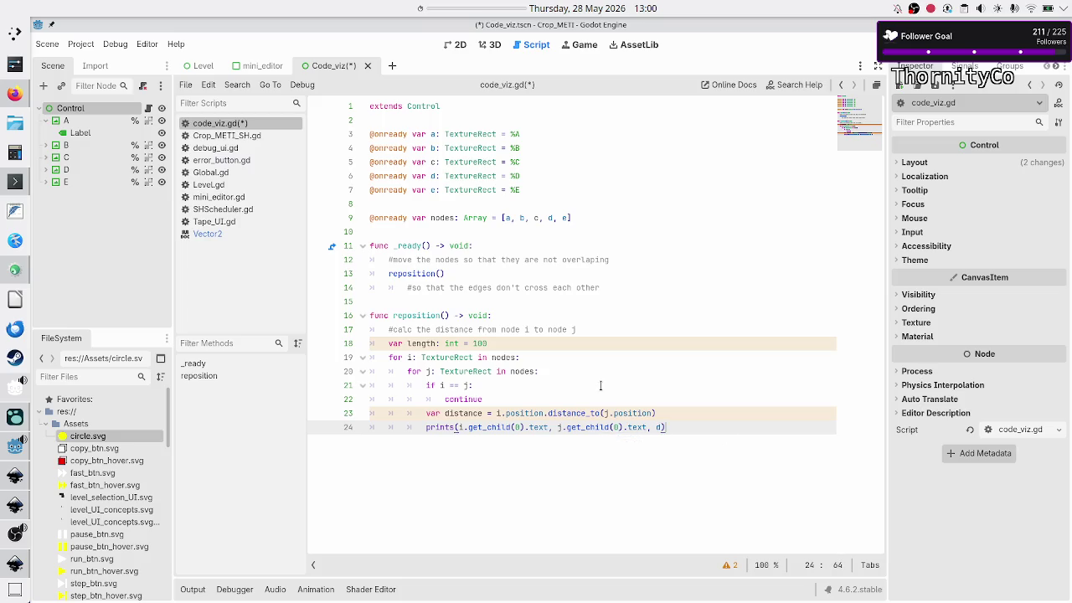
key(Return)
key(BackSpace)
key(BackSpace)
key(F6)
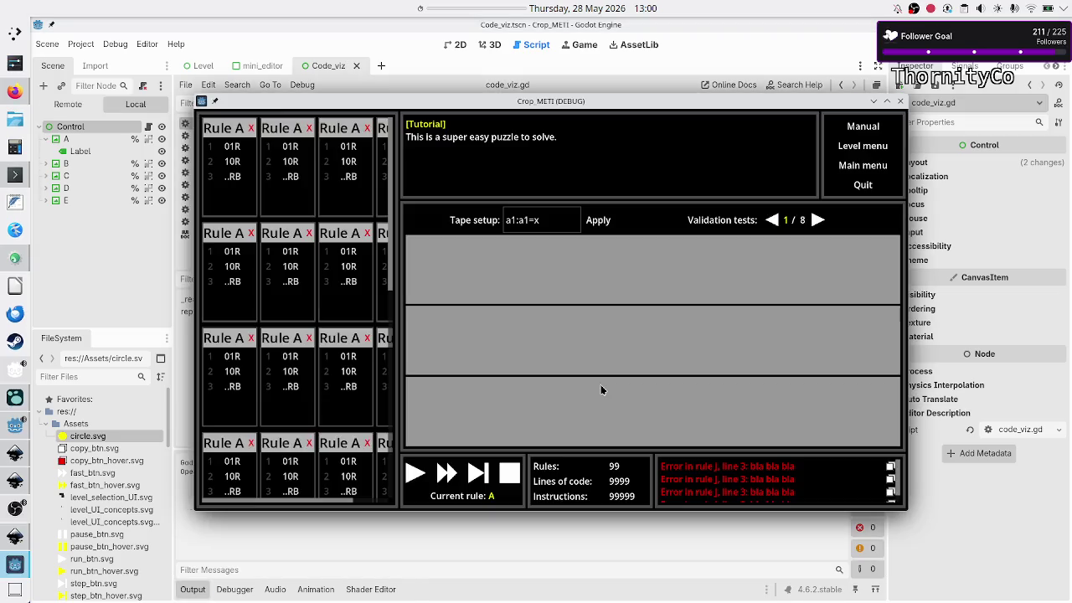
- Stop the game and set res://Experiments/Code_viz.tscn as the Main Scene under Project Settings > Run
key(F8)
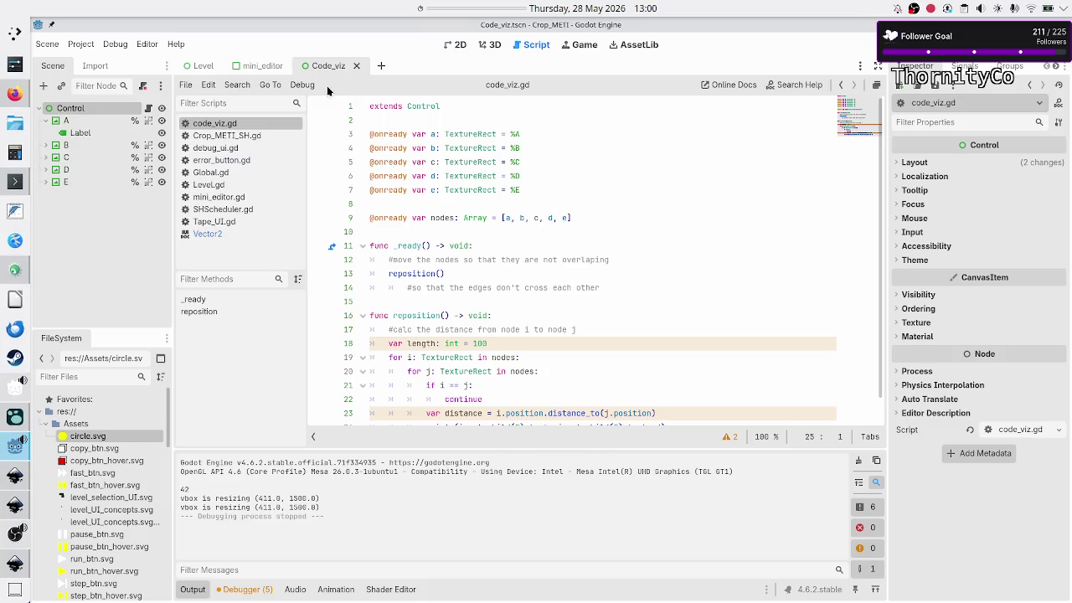
click(84, 46)
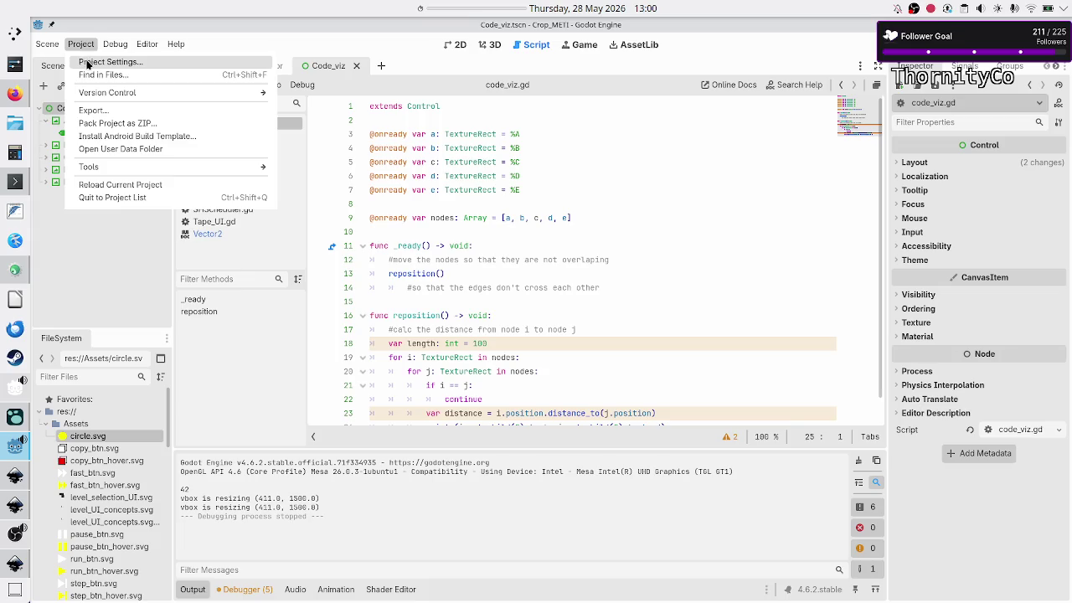
click(89, 63)
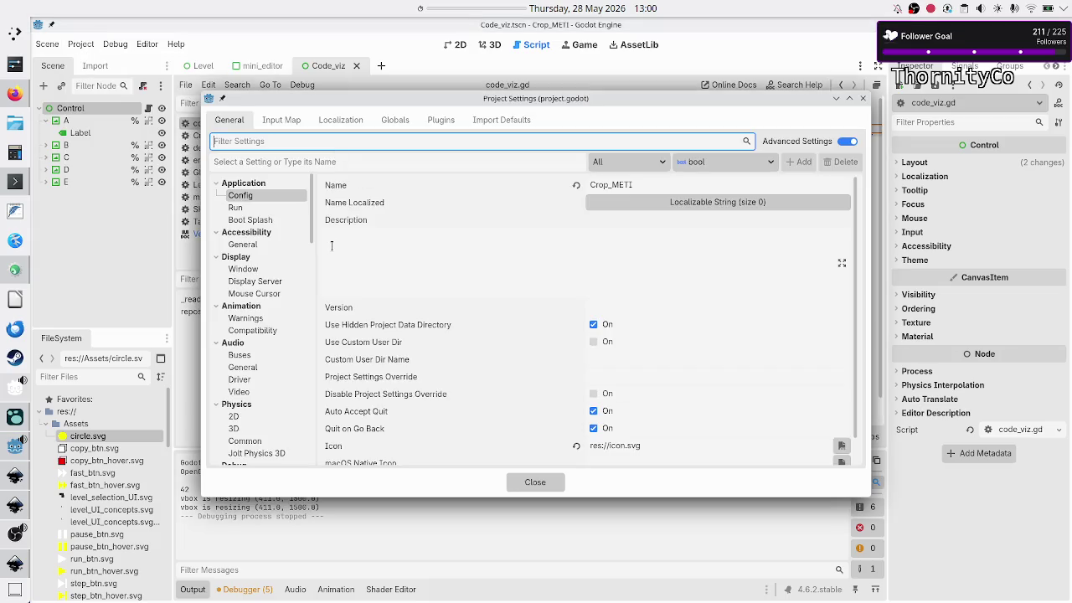
click(272, 209)
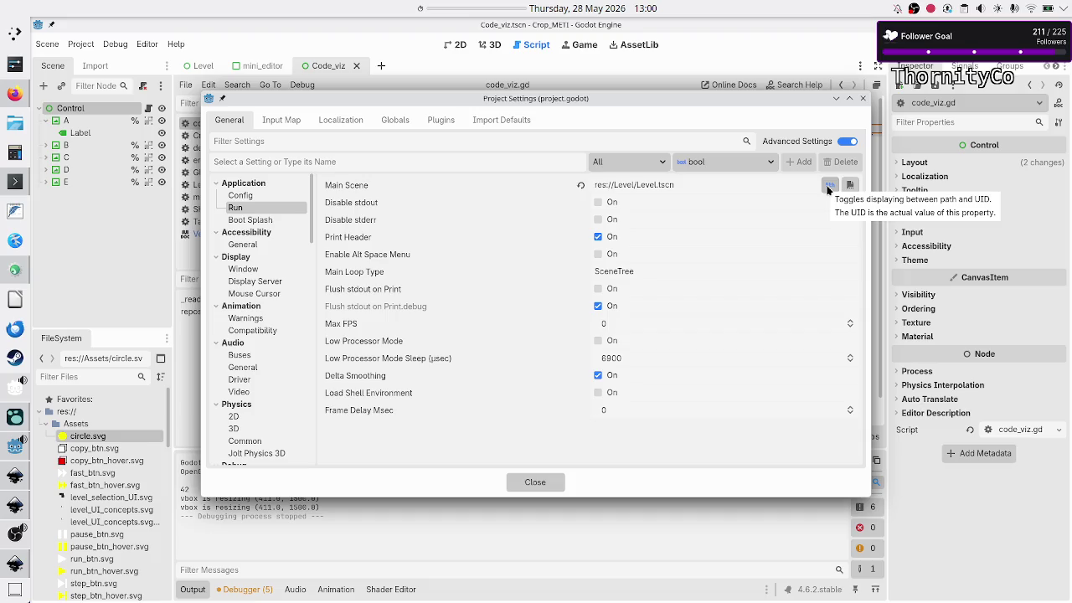
click(850, 184)
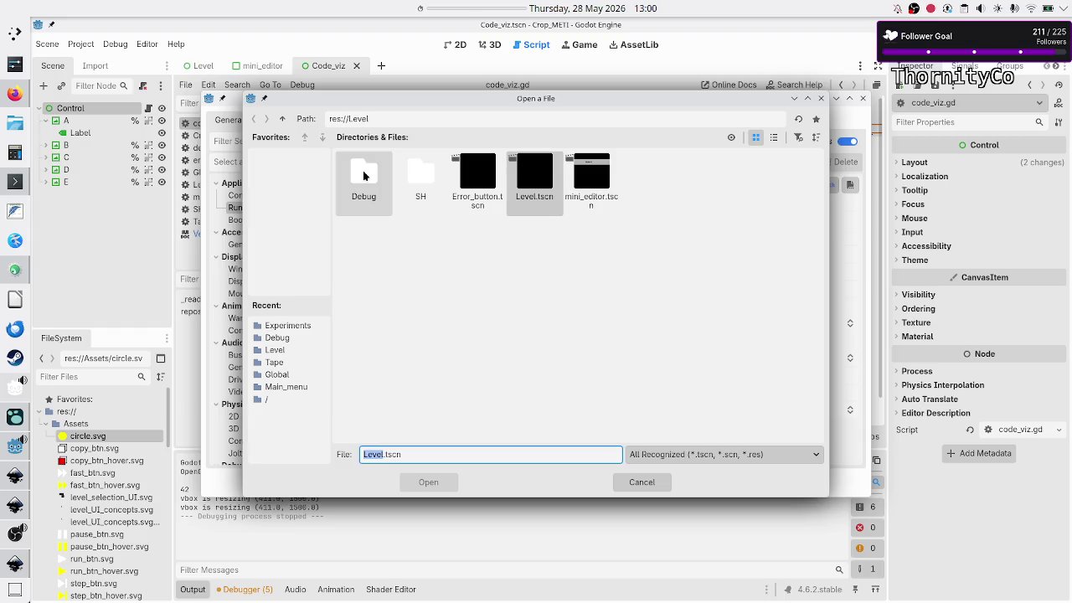
click(283, 119)
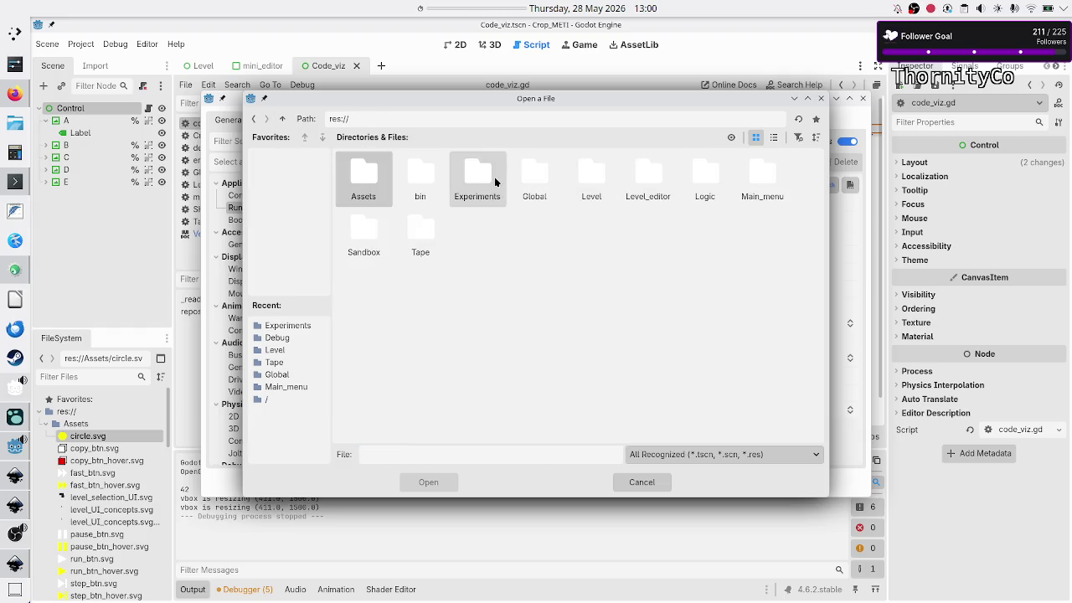
double_click(495, 178)
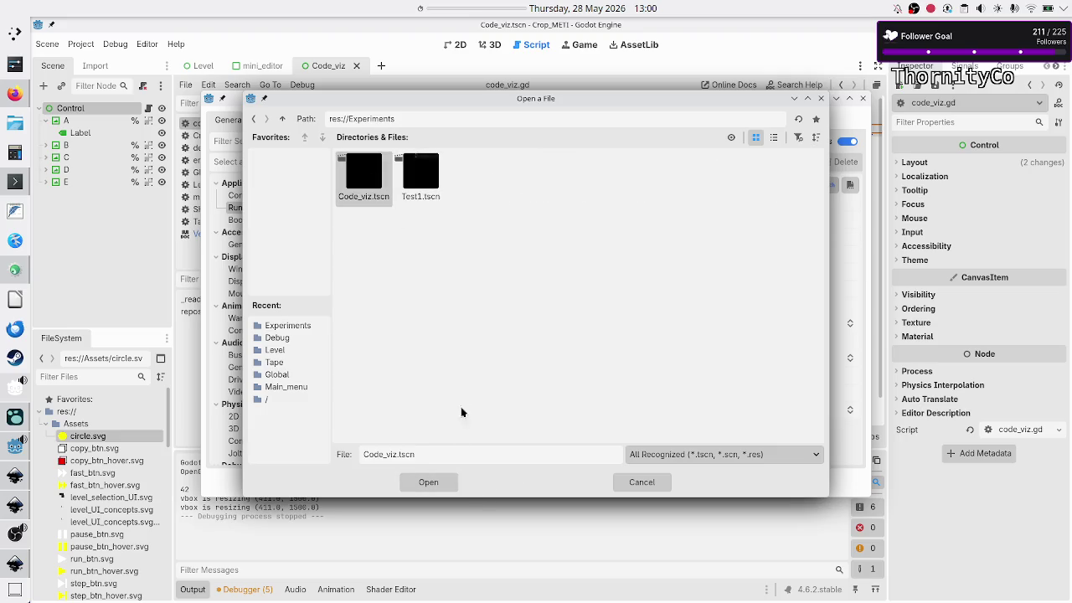
click(443, 488)
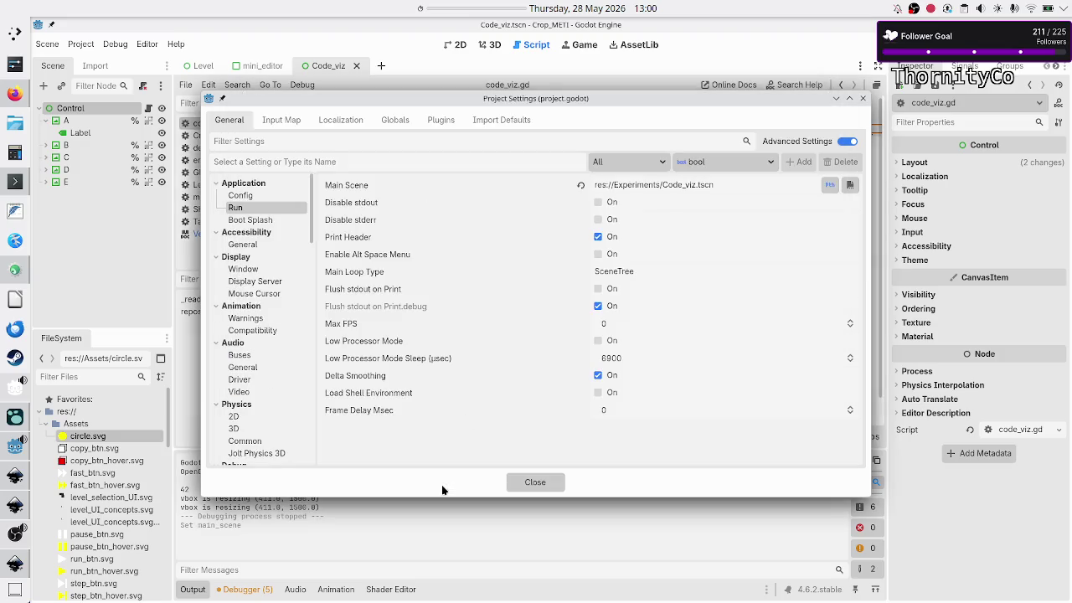
click(525, 482)
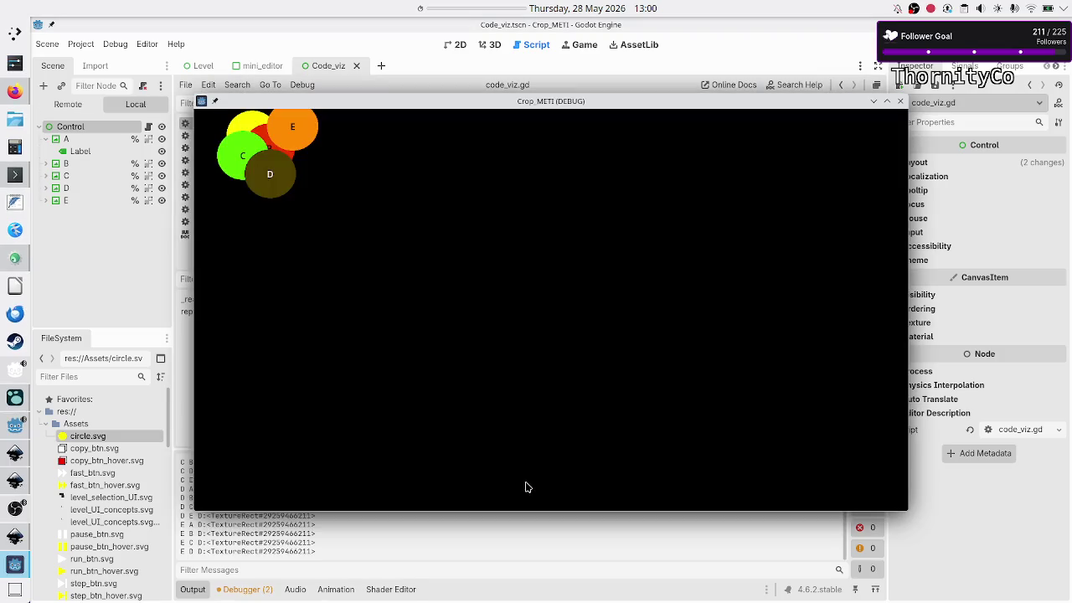
- Bring the editor forward and scroll through the Output log's printed node-pair lines
click(474, 532)
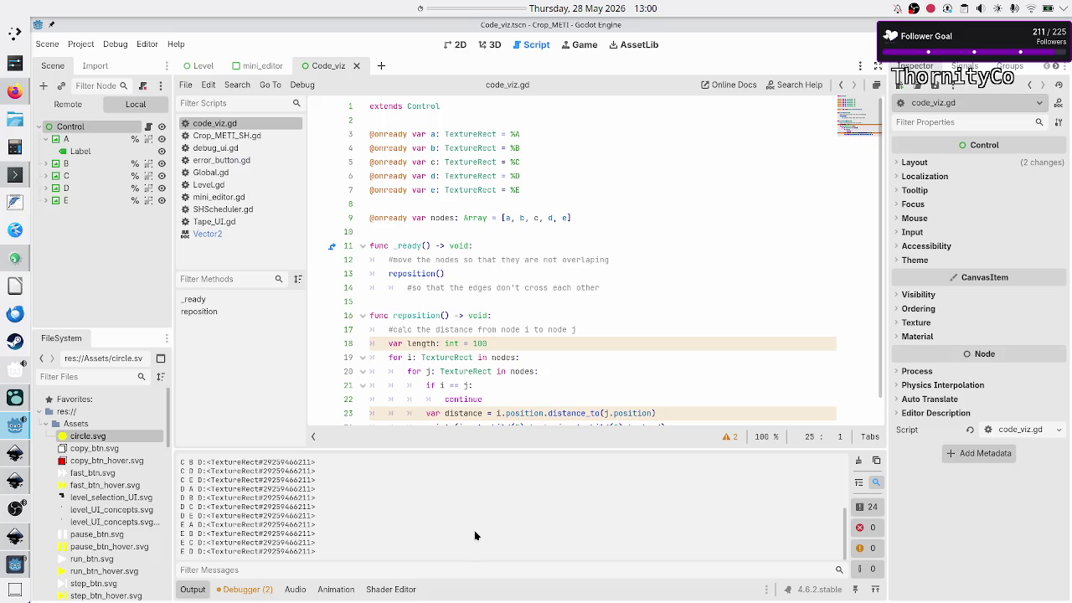
scroll(524, 340, down, 2)
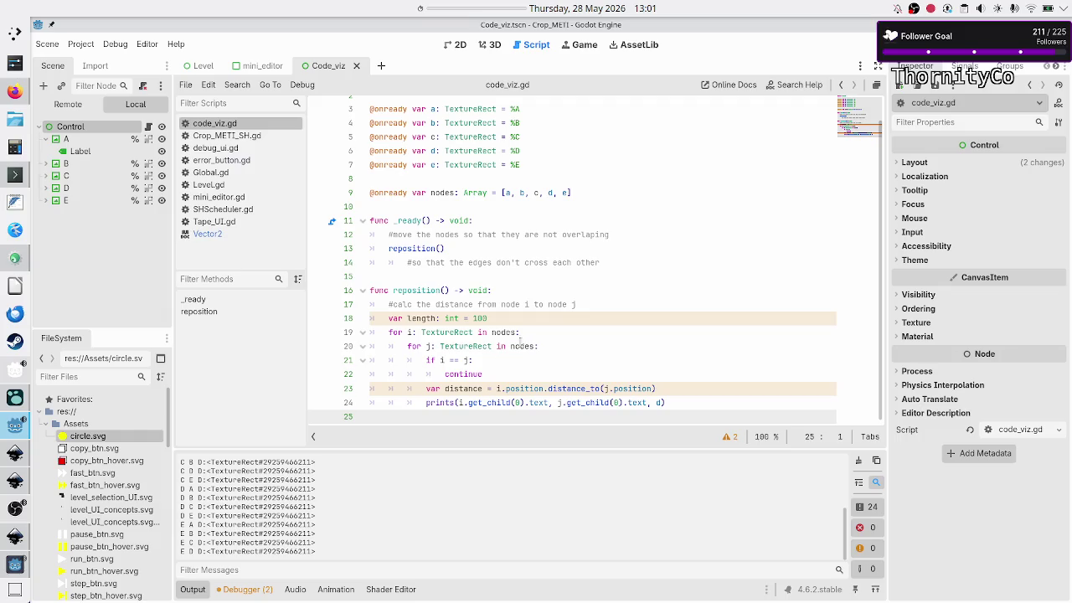
scroll(426, 486, up, 5)
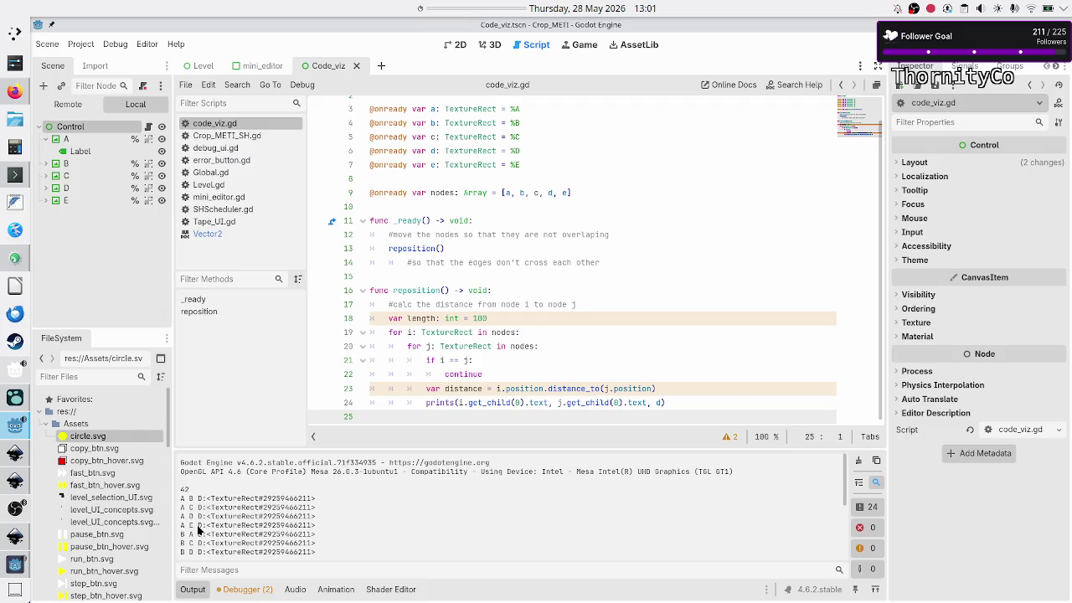
scroll(191, 539, down, 2)
scroll(193, 539, down, 2)
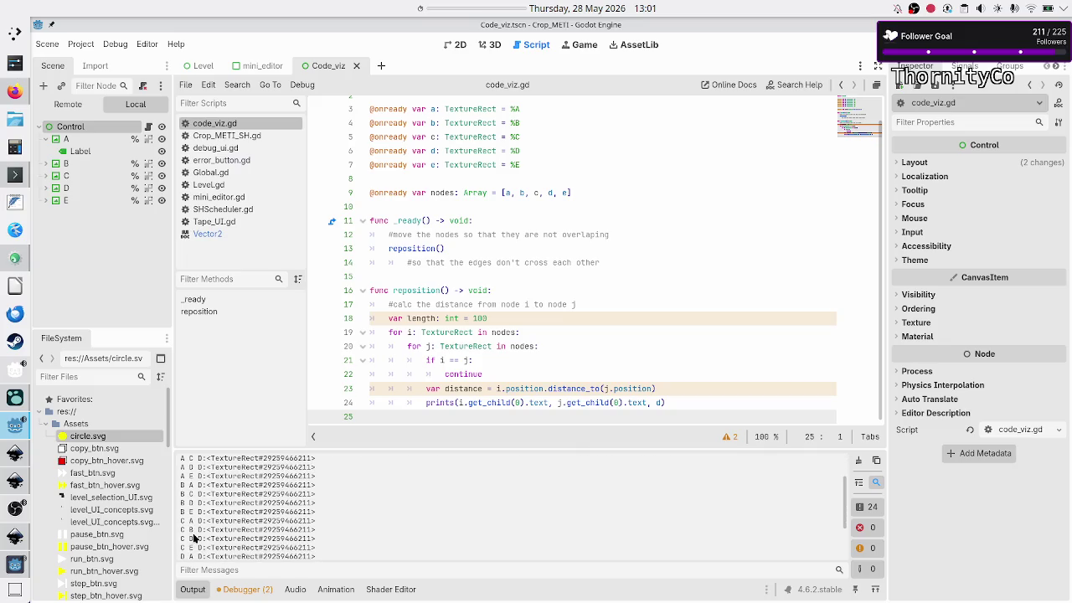
scroll(194, 538, up, 4)
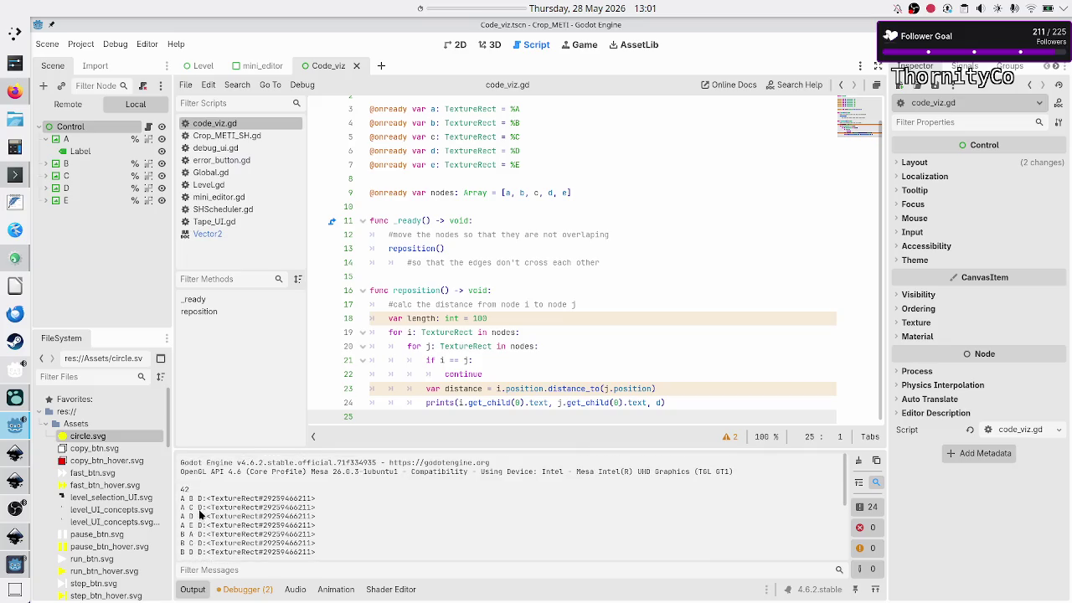
mouse_move(198, 500)
mouse_down()
mouse_move(234, 491)
mouse_move(333, 503)
mouse_up()
click(332, 503)
- Place the cursor at the end of the prints line in code_viz.gd
click(580, 379)
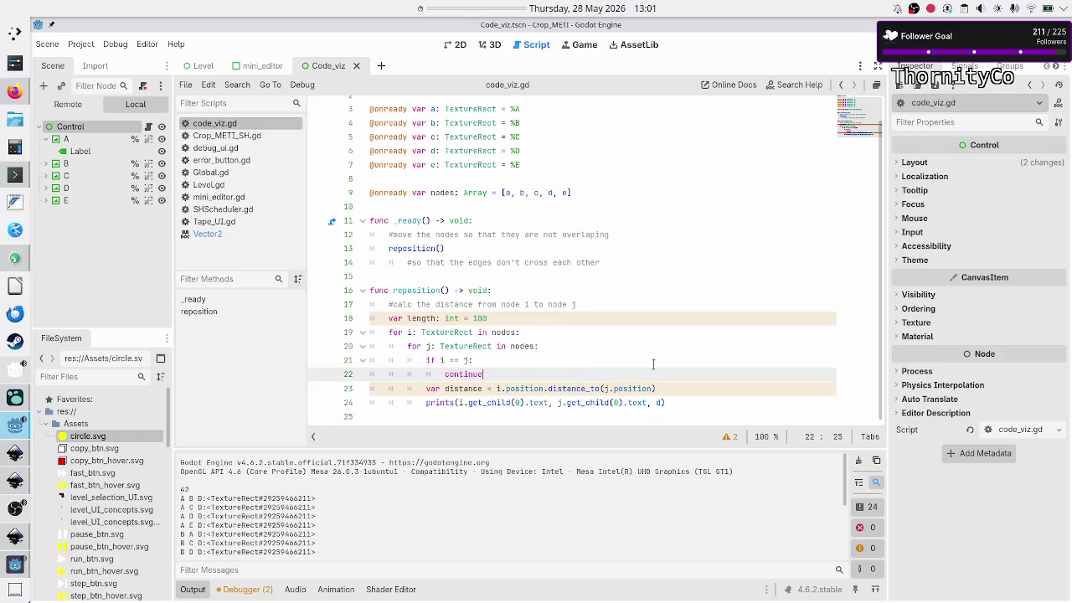
key(Down)
key(Down)
key(Down)
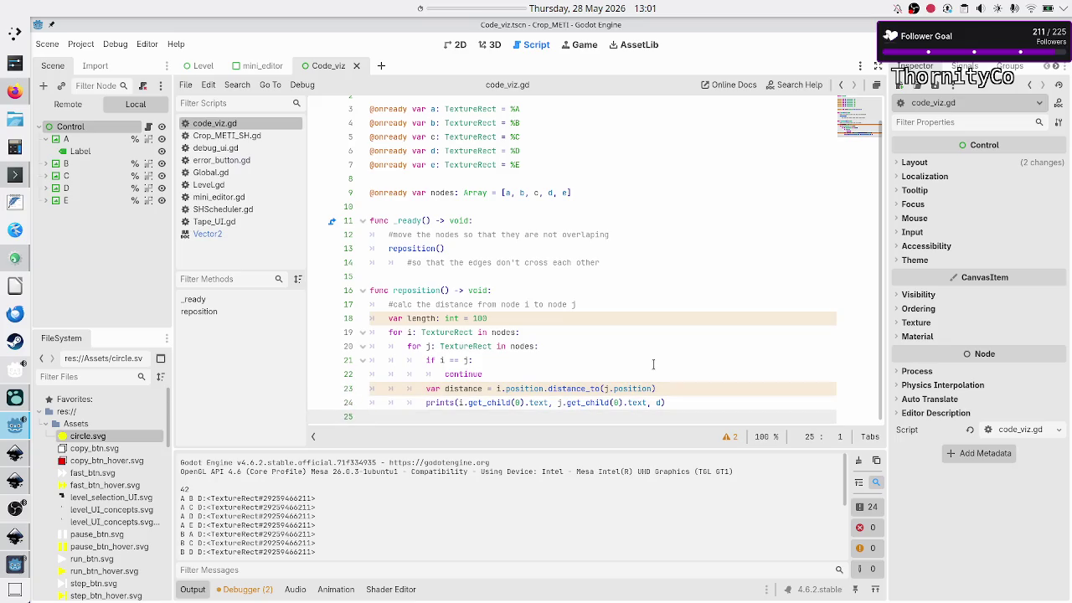
key(Left)
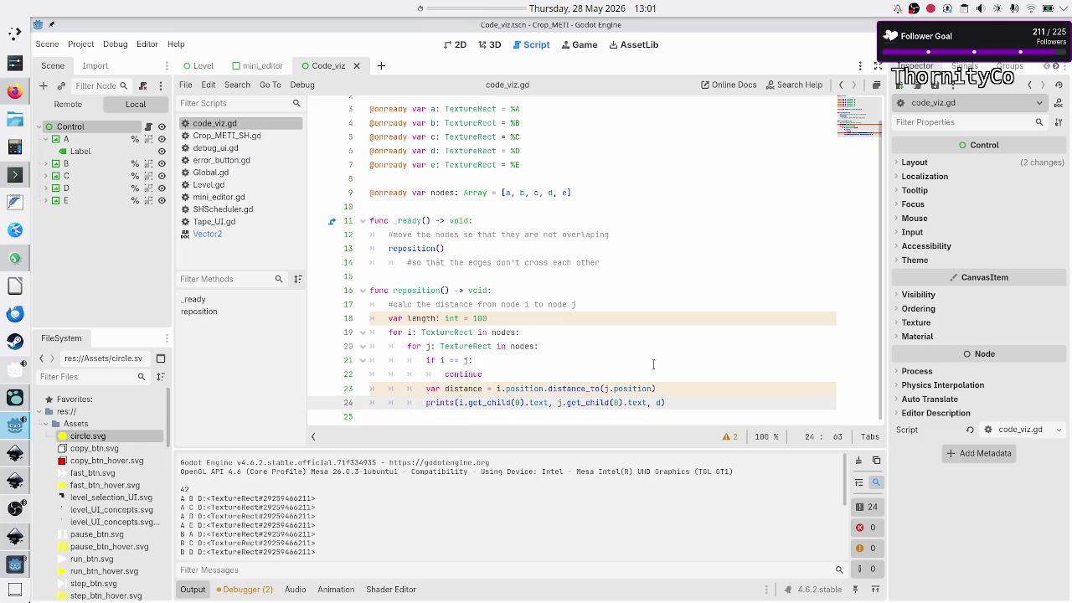
- Complete 'distance' in the prints() call on line 24, then save and run the scene
text(istance)
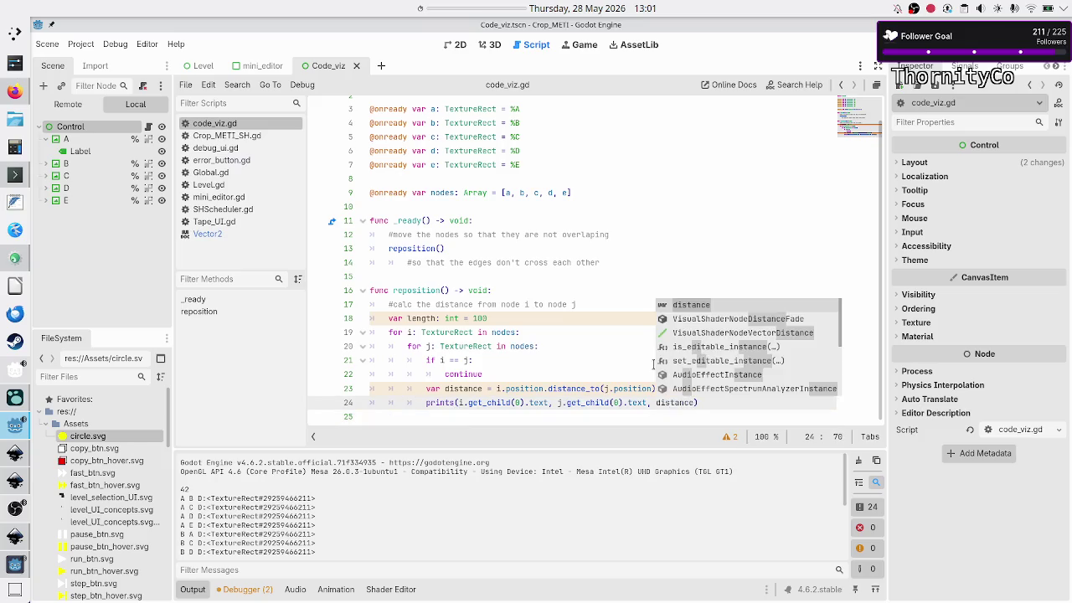
key(Escape)
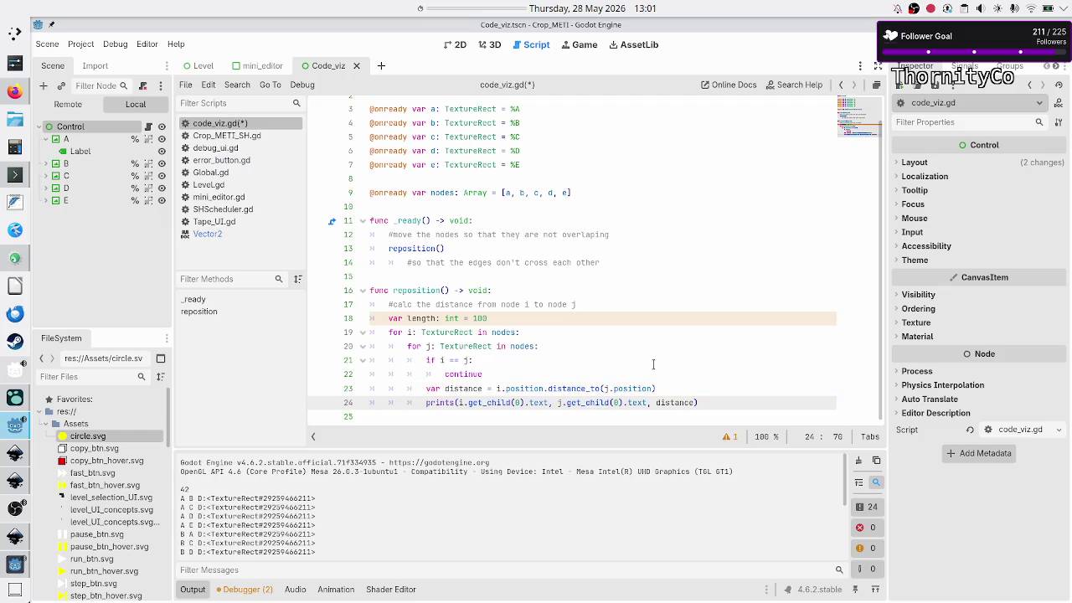
click(464, 151)
key(F5)
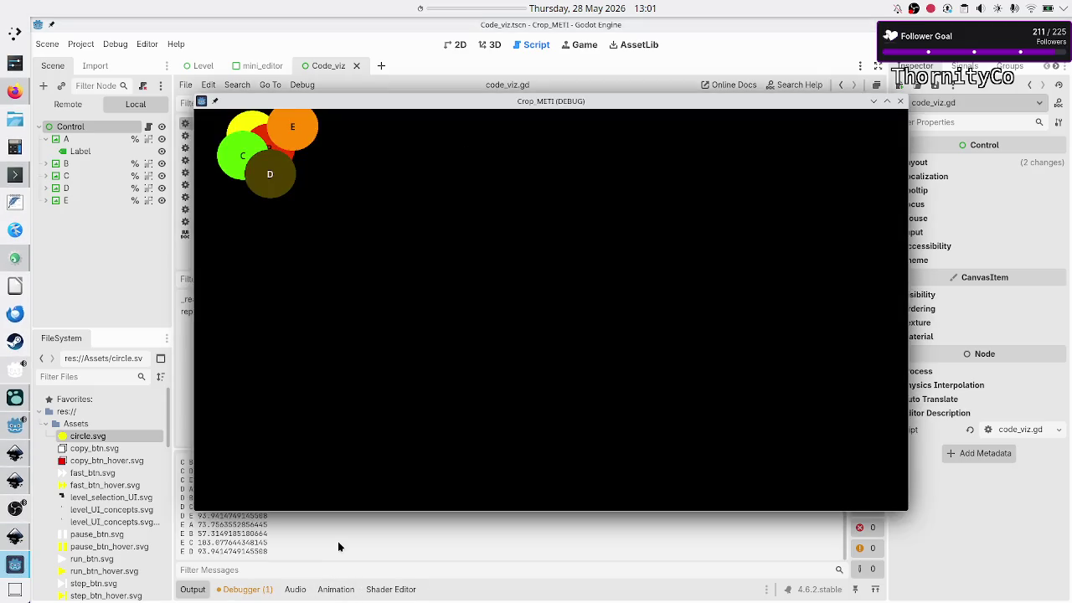
- Rerun the scene to list each node pair's distance, then close the game window
key(F8)
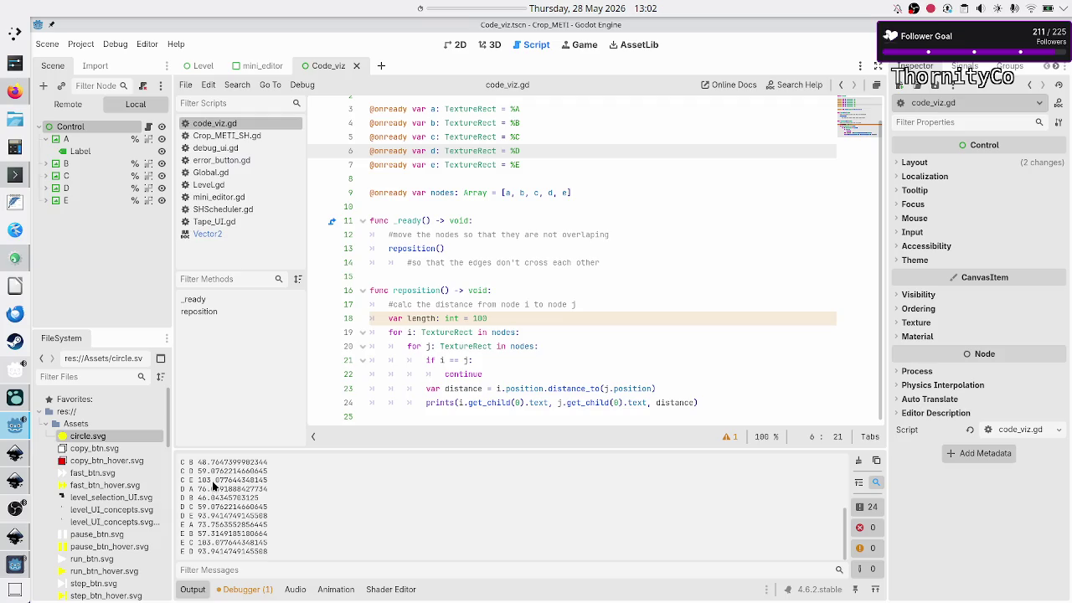
key(F6)
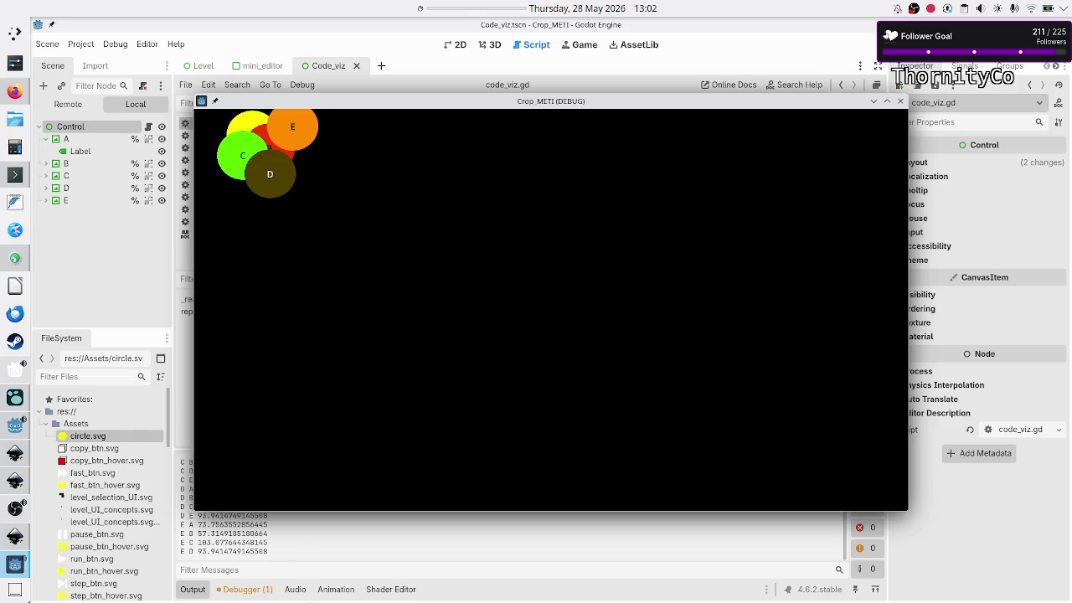
click(337, 559)
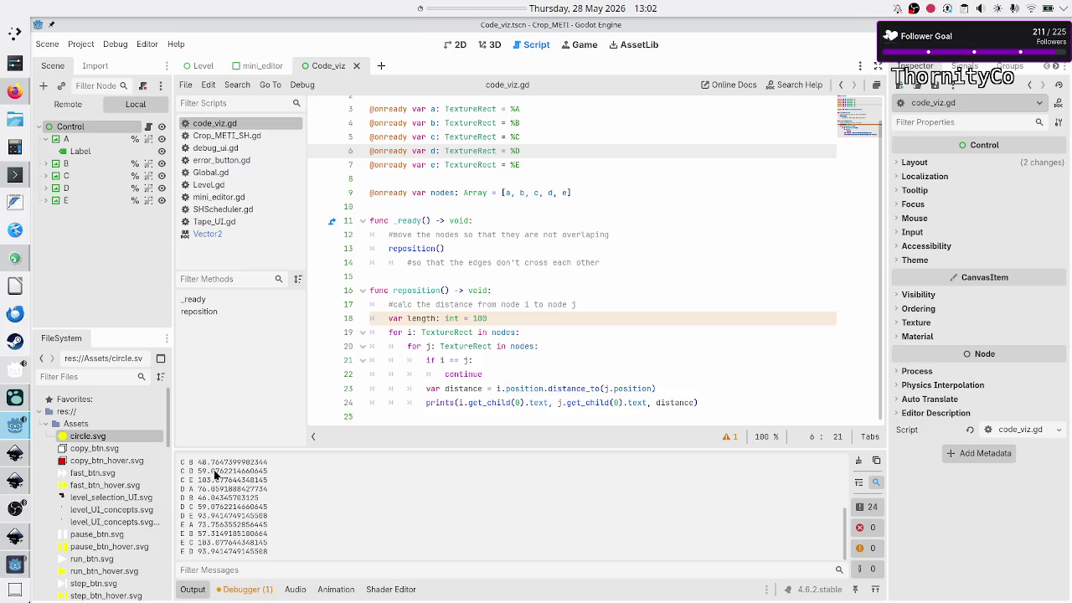
scroll(261, 488, up, 5)
scroll(260, 494, down, 4)
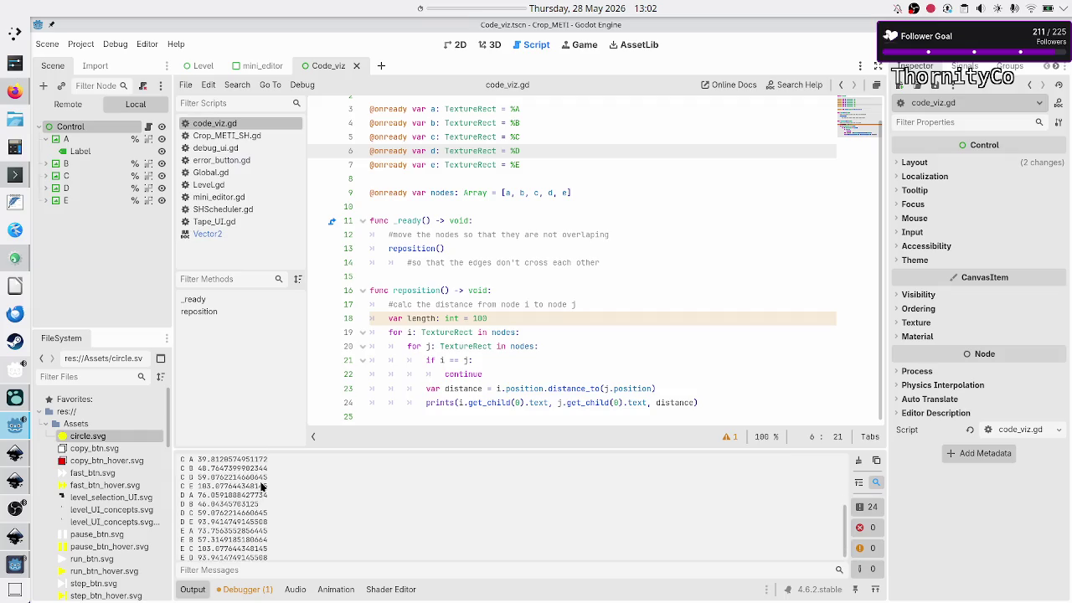
- Comment out the prints line with # and start a float variable declaration on line 25
click(412, 319)
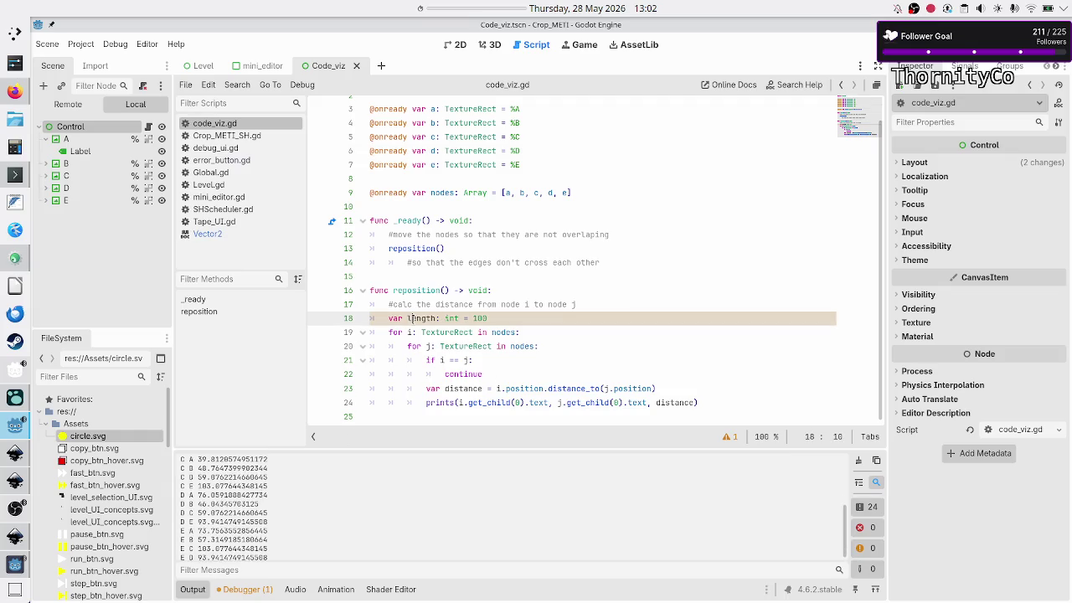
click(716, 400)
key(Return)
key(Up)
text(#)
key(Down)
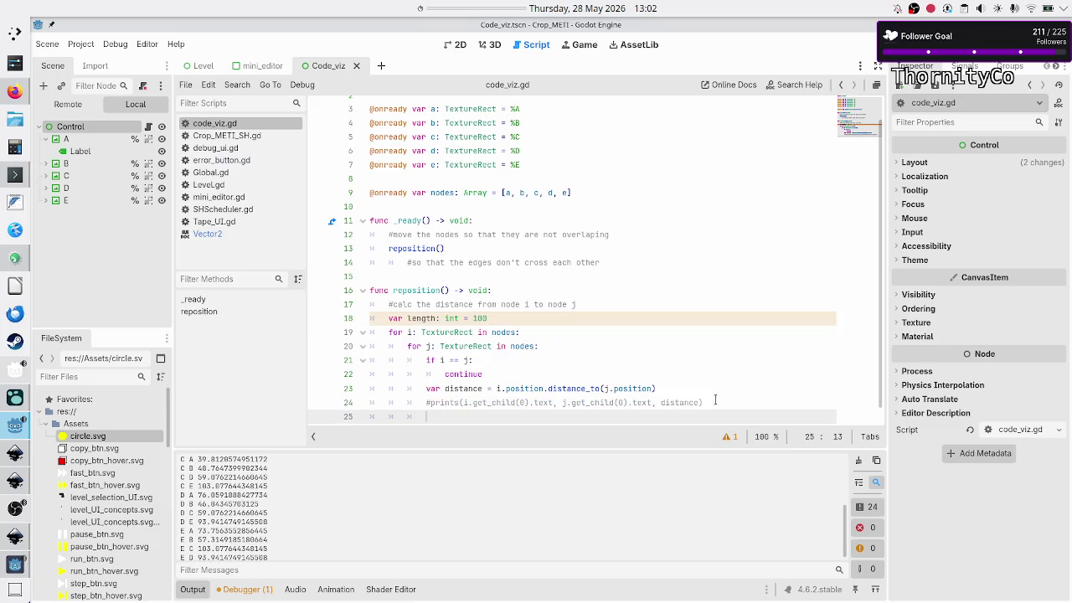
text(var f)
text(tt)
text(float)
- Run the game, glance at the Sketchpad drawing, and return to the Godot editor
key(F6)
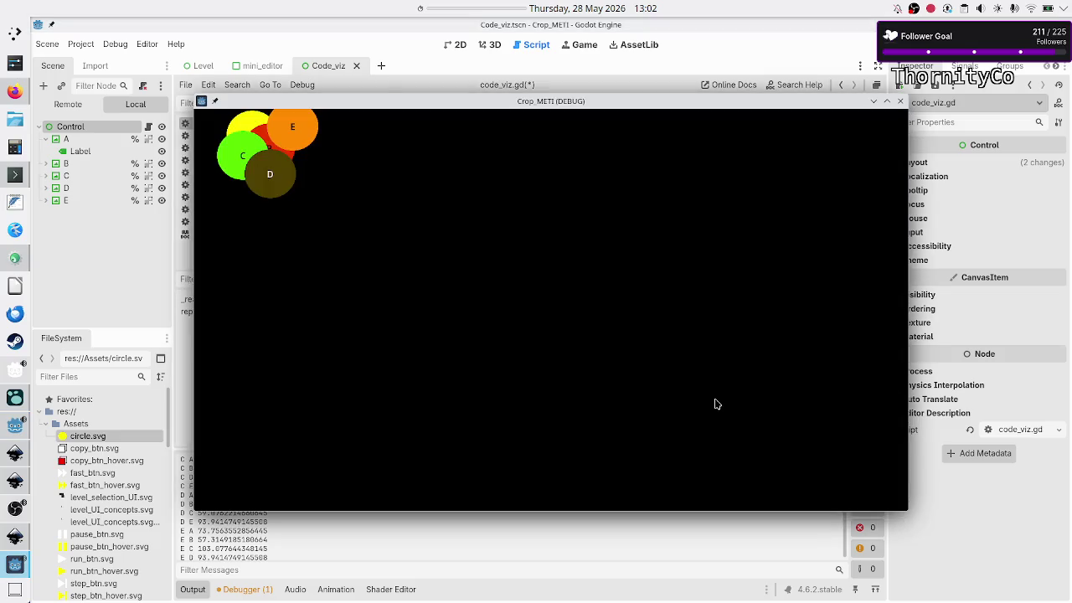
key(alt+Tab)
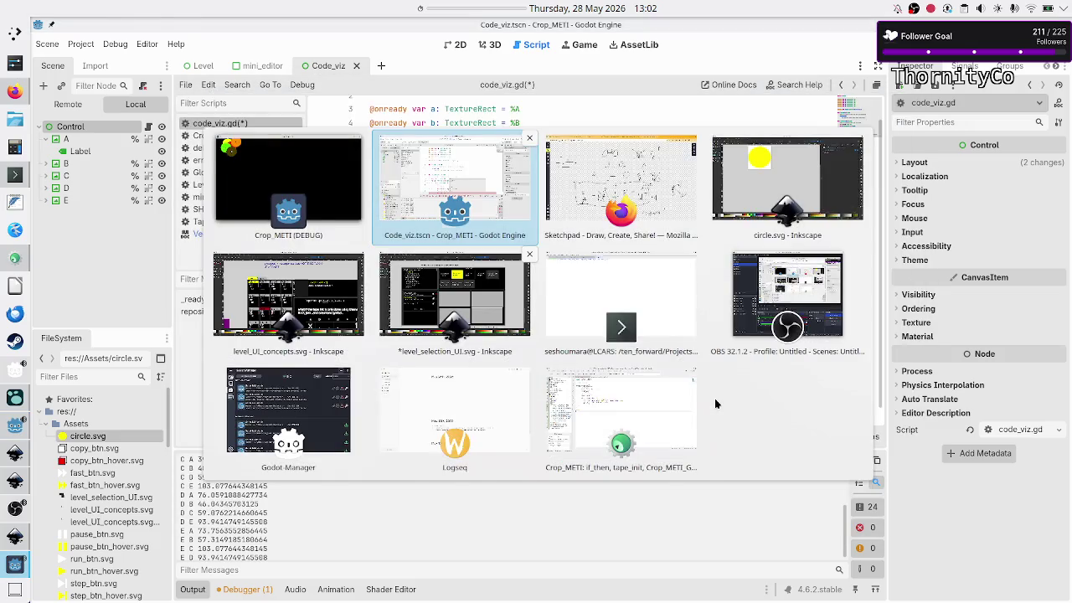
key(alt+Tab)
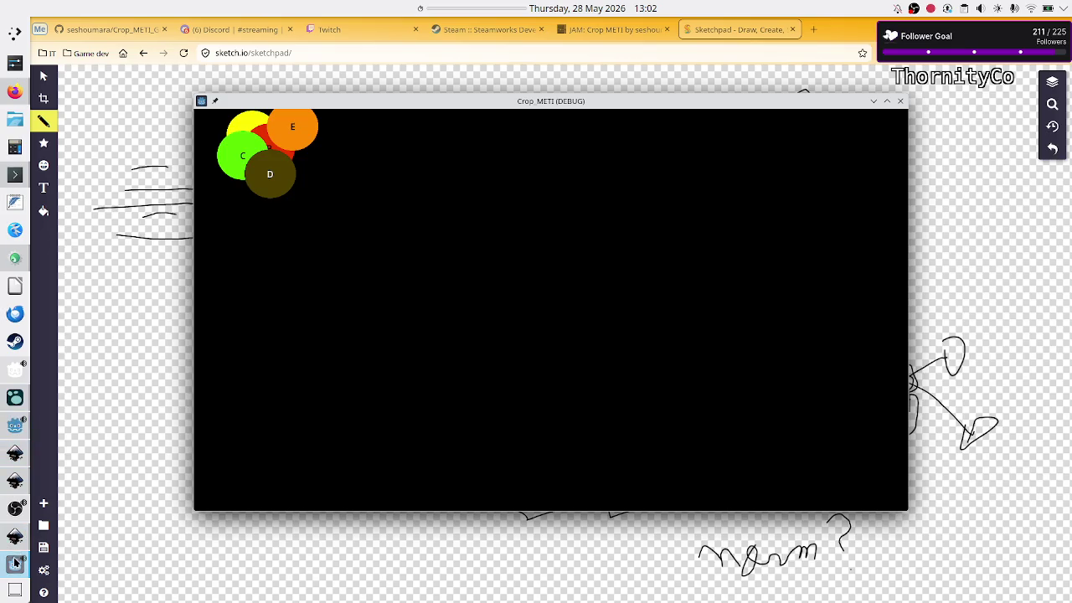
mouse_move(20, 426)
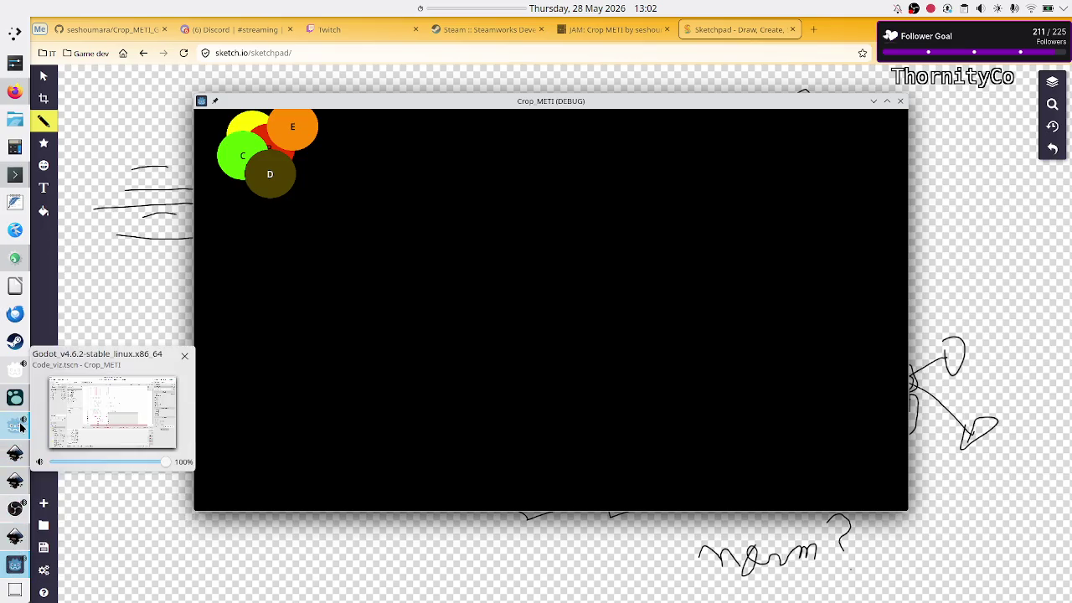
click(17, 428)
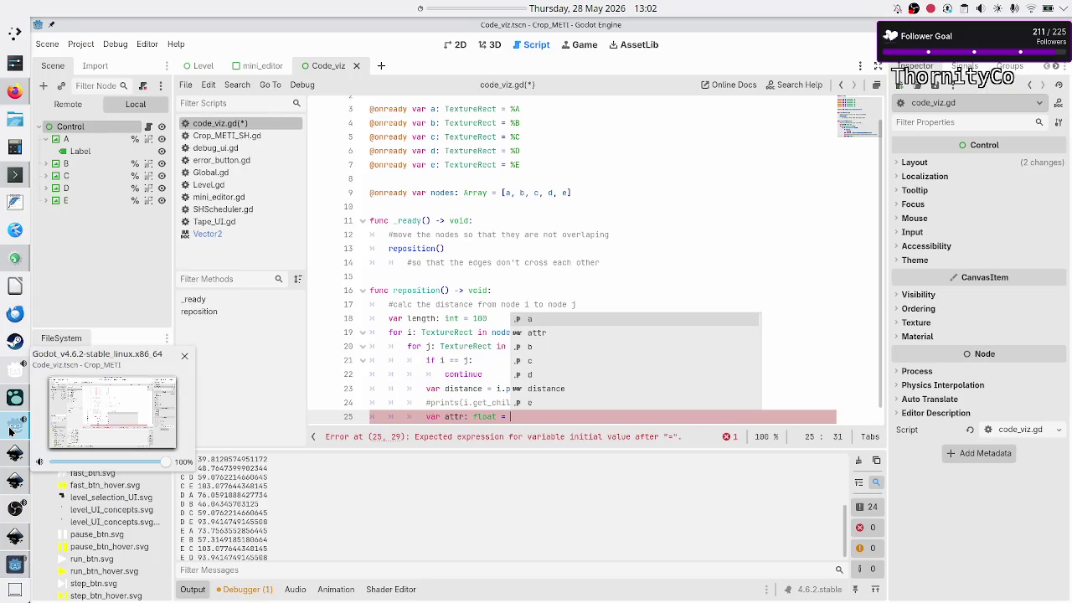
- Finish 'attr: float = distance / length' and add 'var rep: float = length / distance'
text(dista)
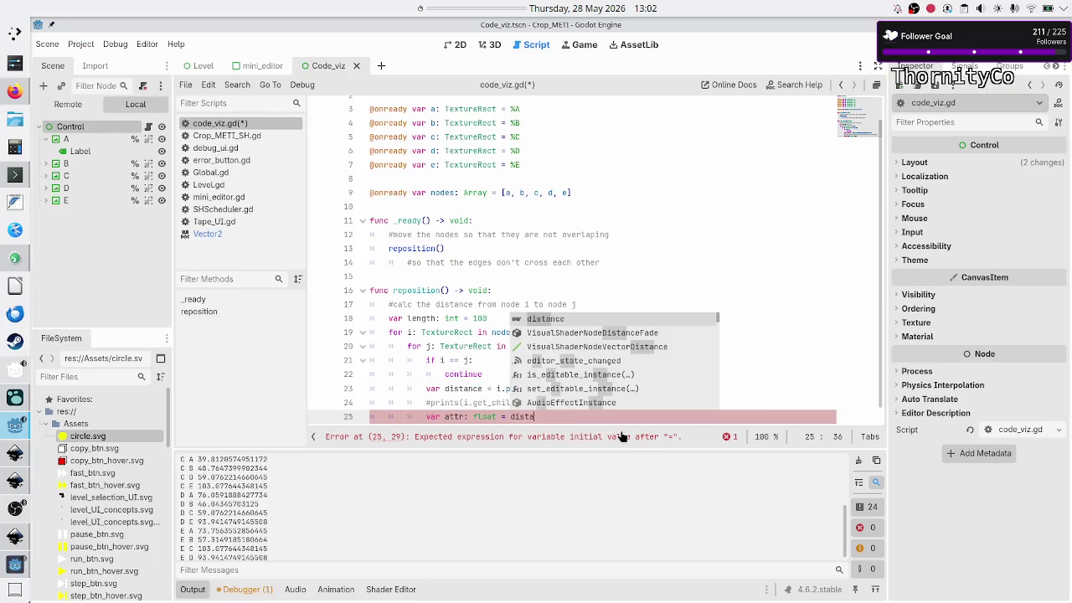
key(Return)
text(/ length)
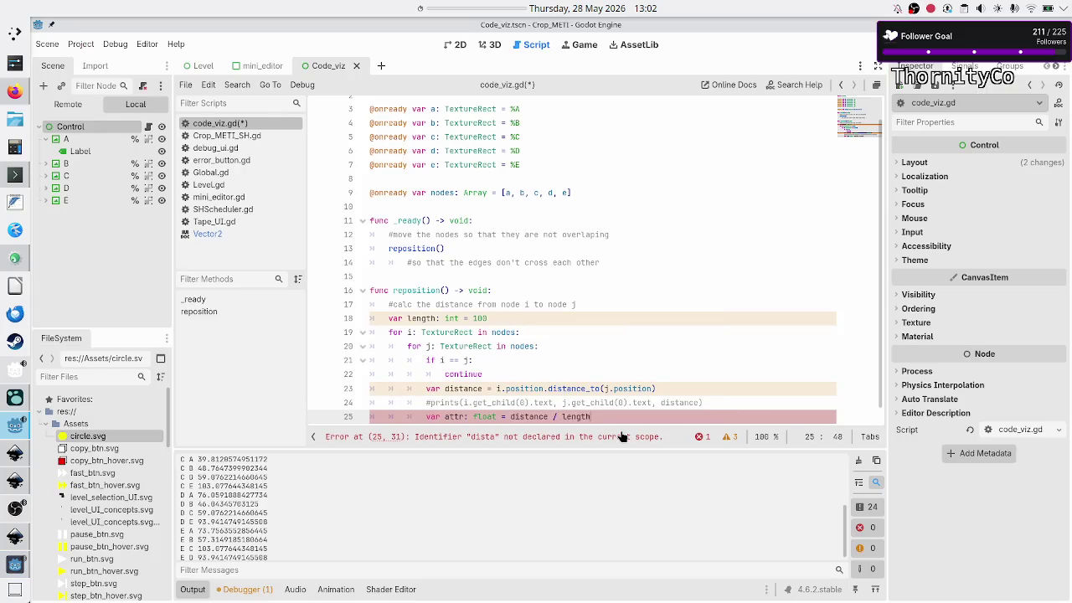
key(Return)
text(ar rep:)
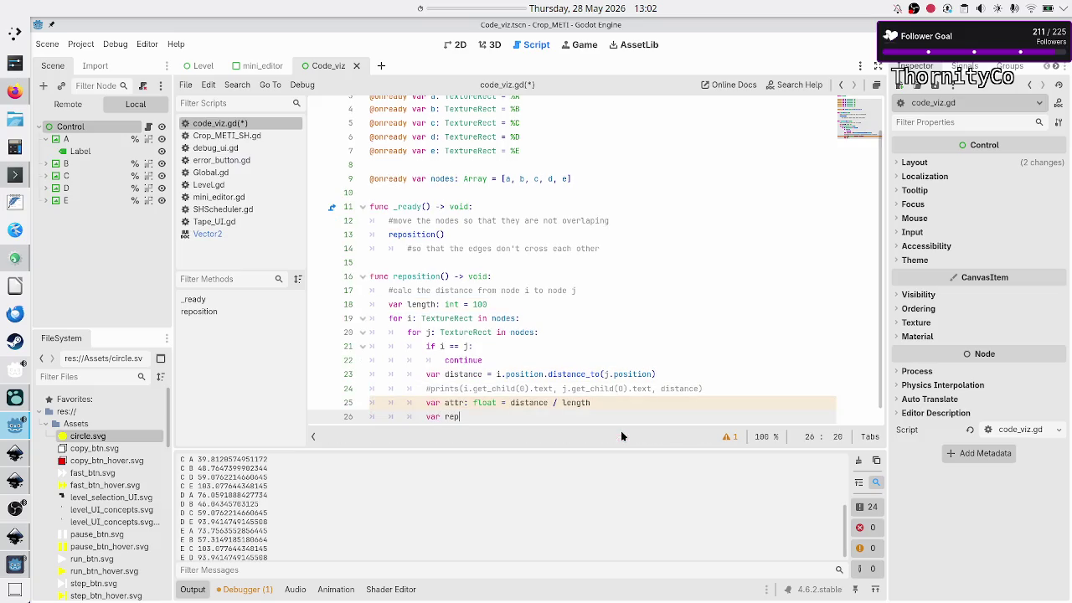
text( float)
text( = length /)
text( distance)
key(Return)
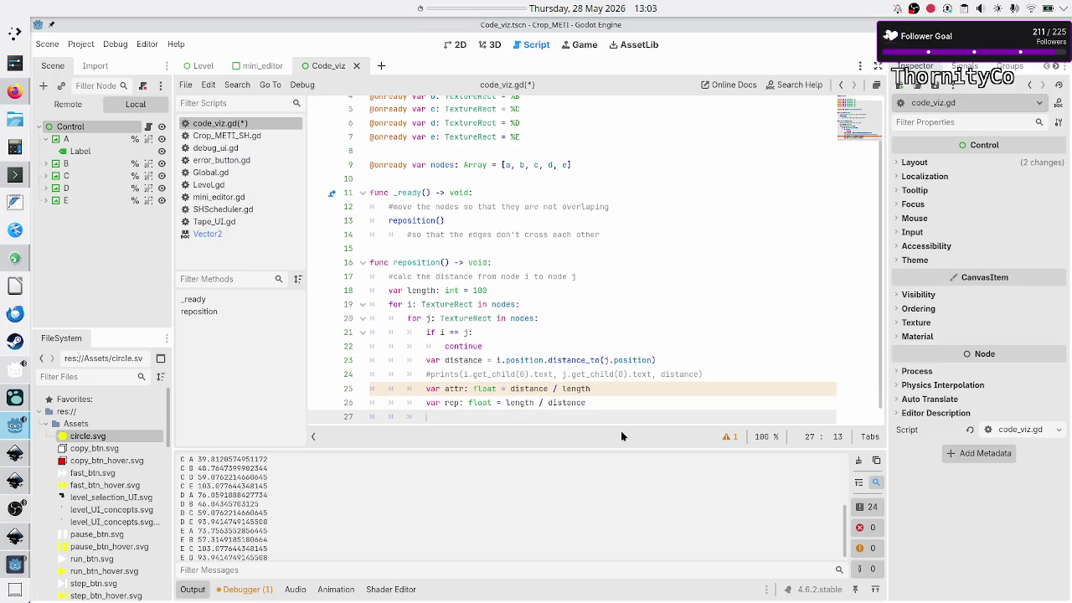
- Add 'var sf: float = attr + rep' on line 27 and fix the misspelled attr name
text(var )
text(sf)
text(: float )
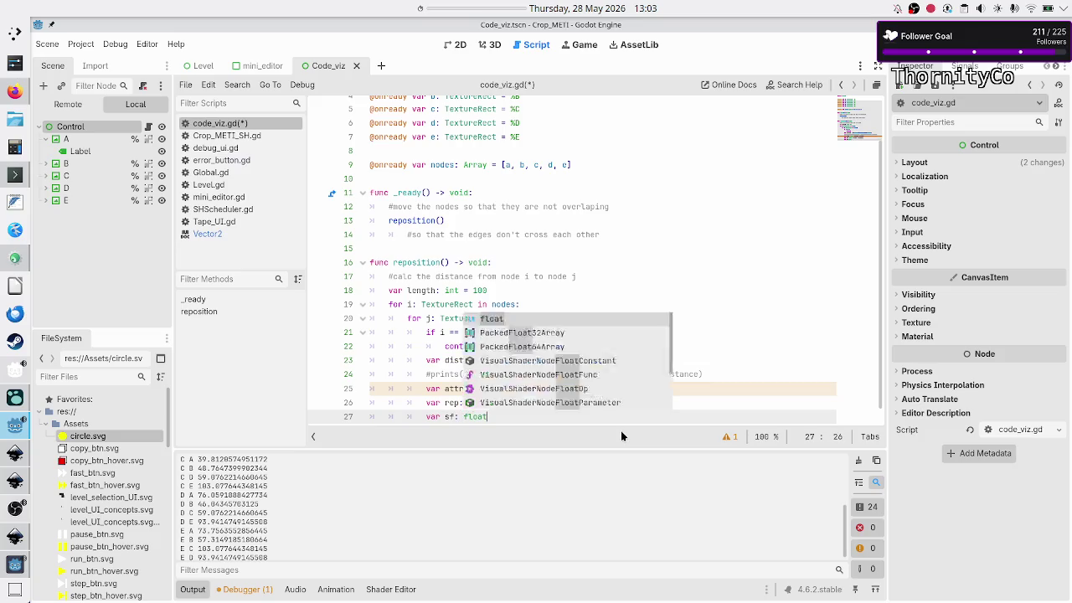
text(attr)
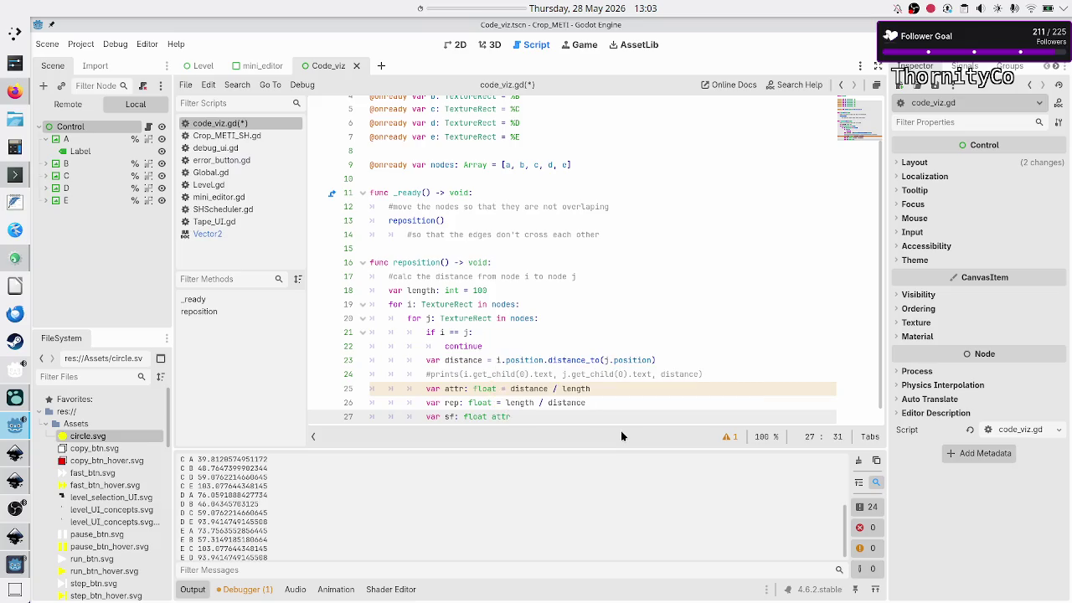
key(BackSpace)
key(BackSpace)
key(BackSpace)
key(BackSpace)
text(= attr )
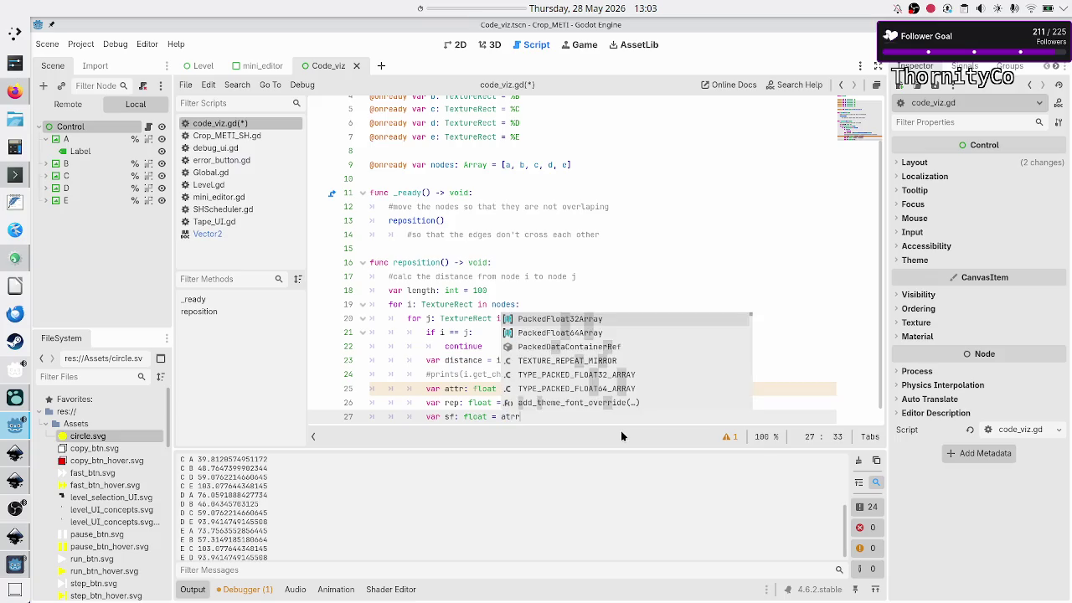
text(+ rep)
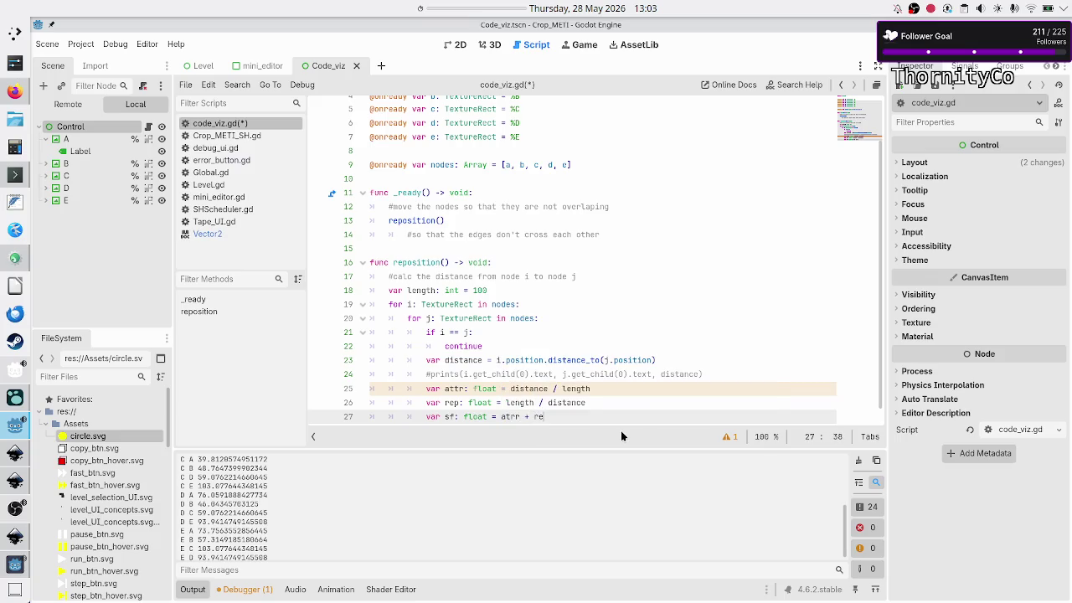
key(Return)
key(Return)
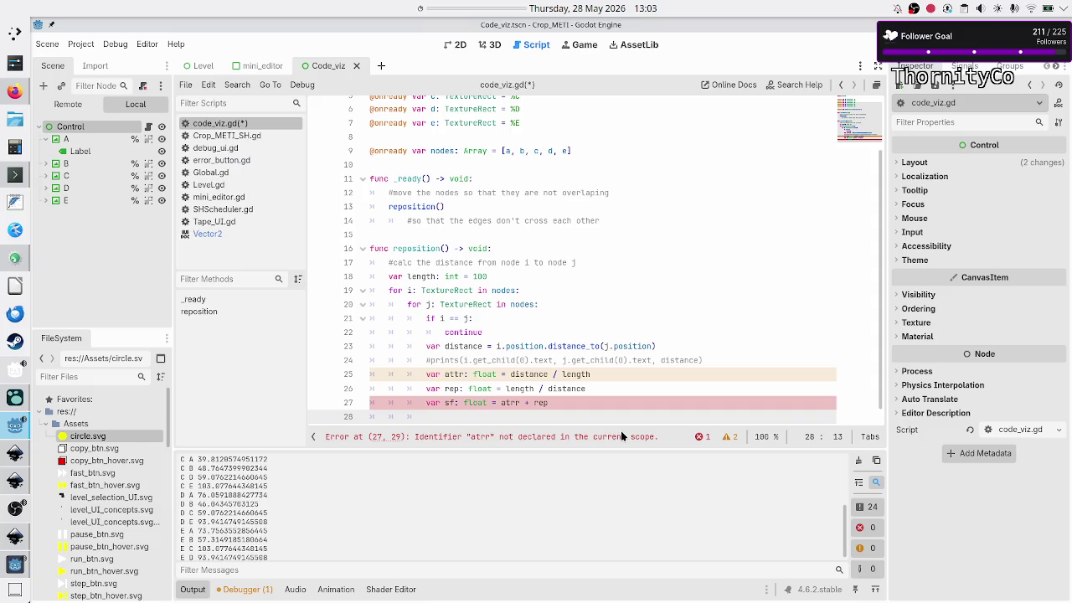
key(Up)
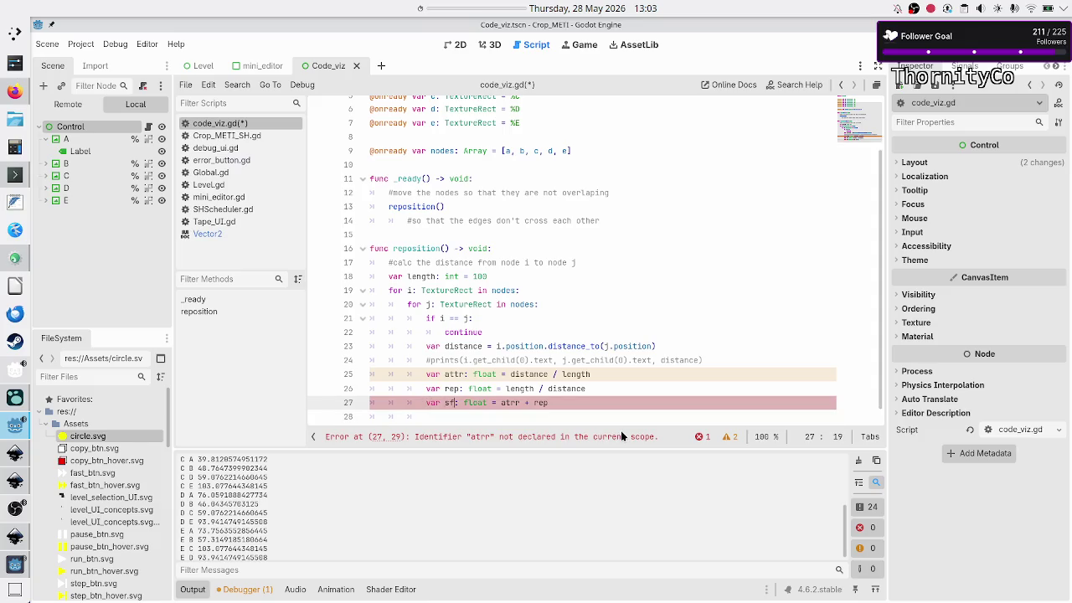
key(BackSpace)
key(BackSpace)
text(tr)
key(Escape)
key(Down)
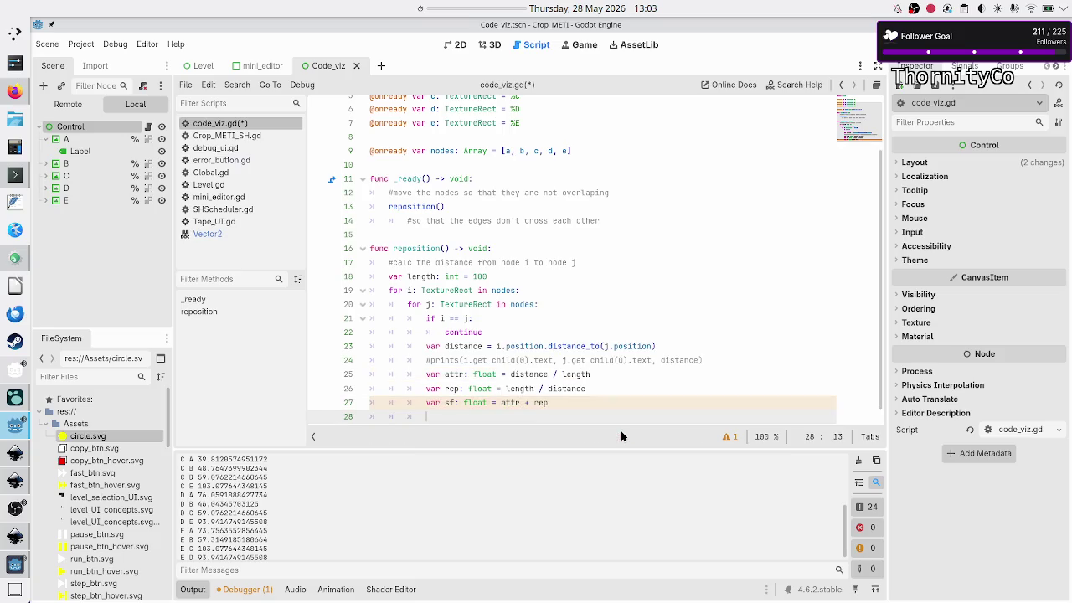
- Declare 'var new_distance: float = distance * sf' and type line 23's distance as float
text(var)
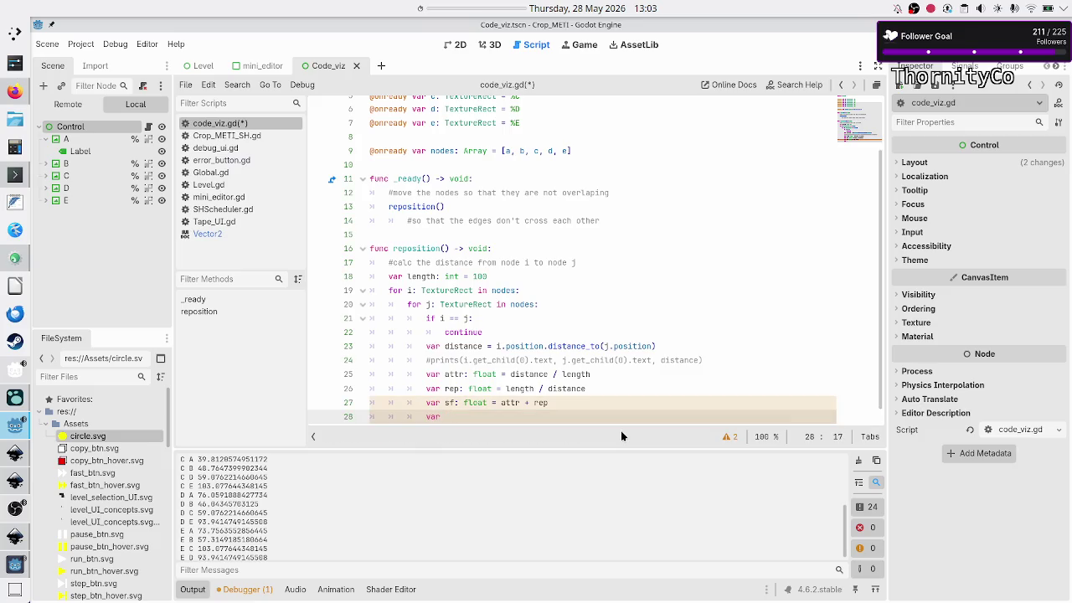
text(new_distance:)
key(Up)
key(Up)
key(Up)
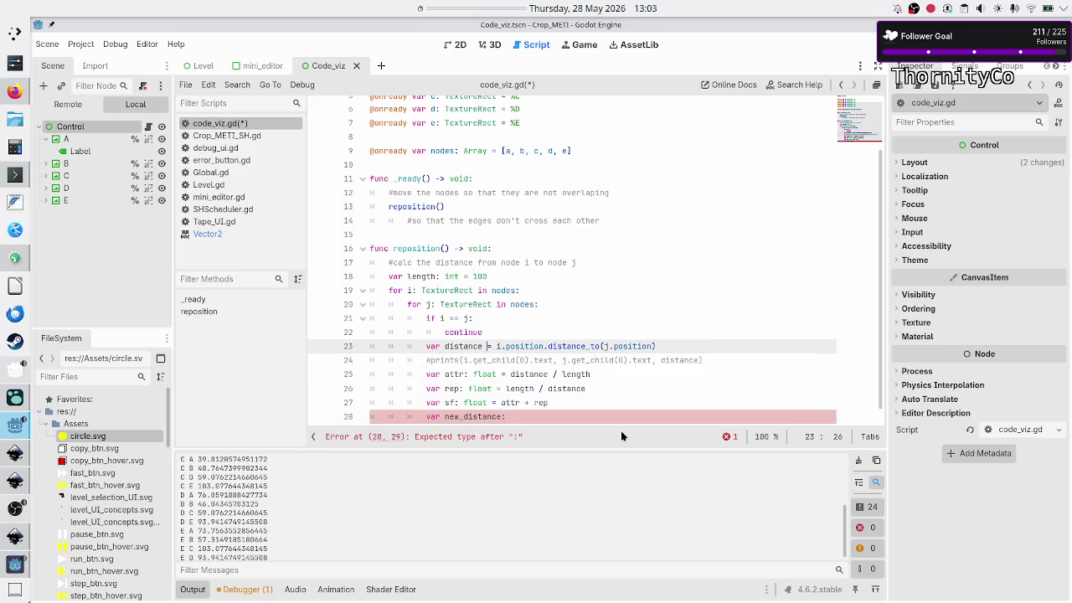
text(: )
text(float)
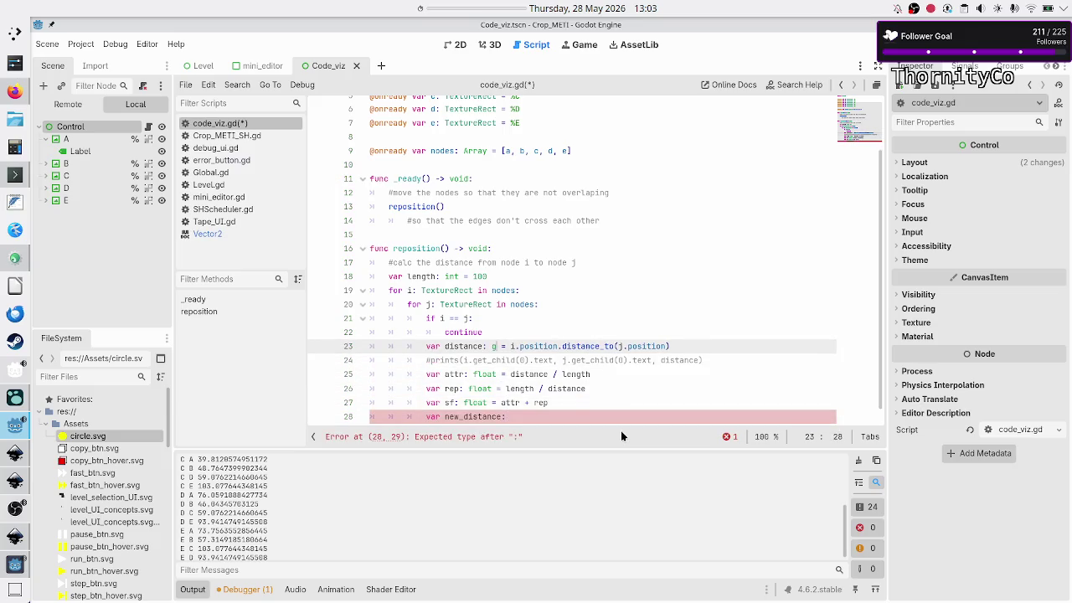
key(Escape)
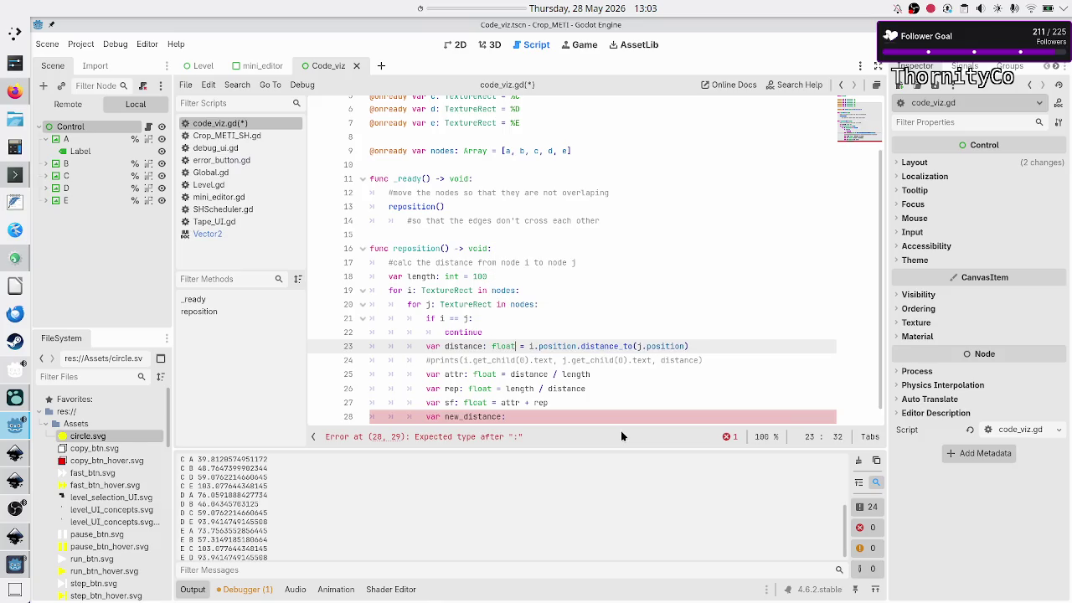
key(Down)
key(Down)
key(Down)
key(Left)
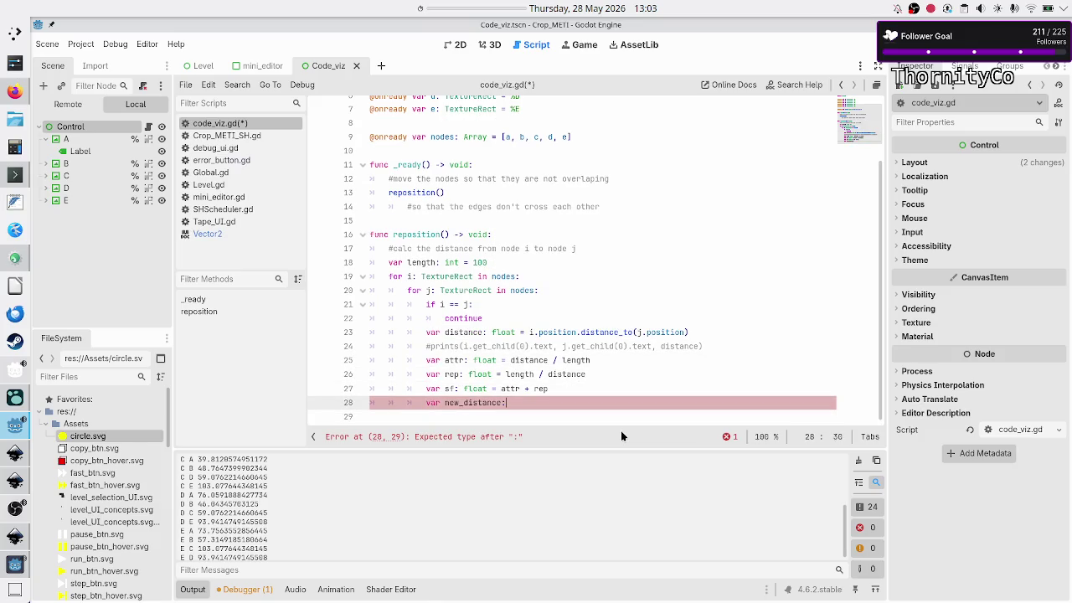
text( float = di)
text(stance)
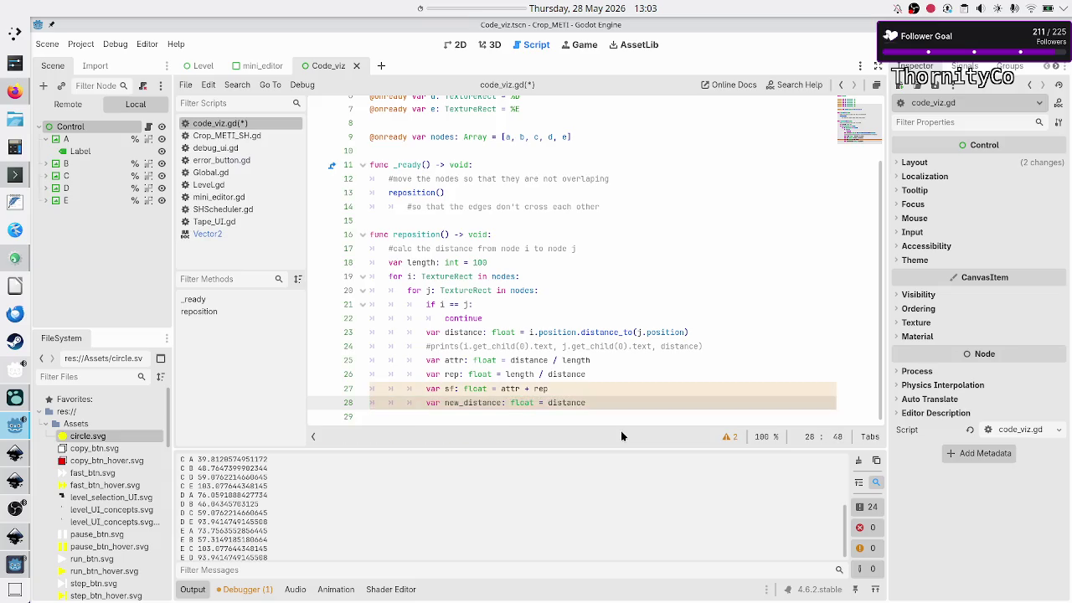
text( * sf)
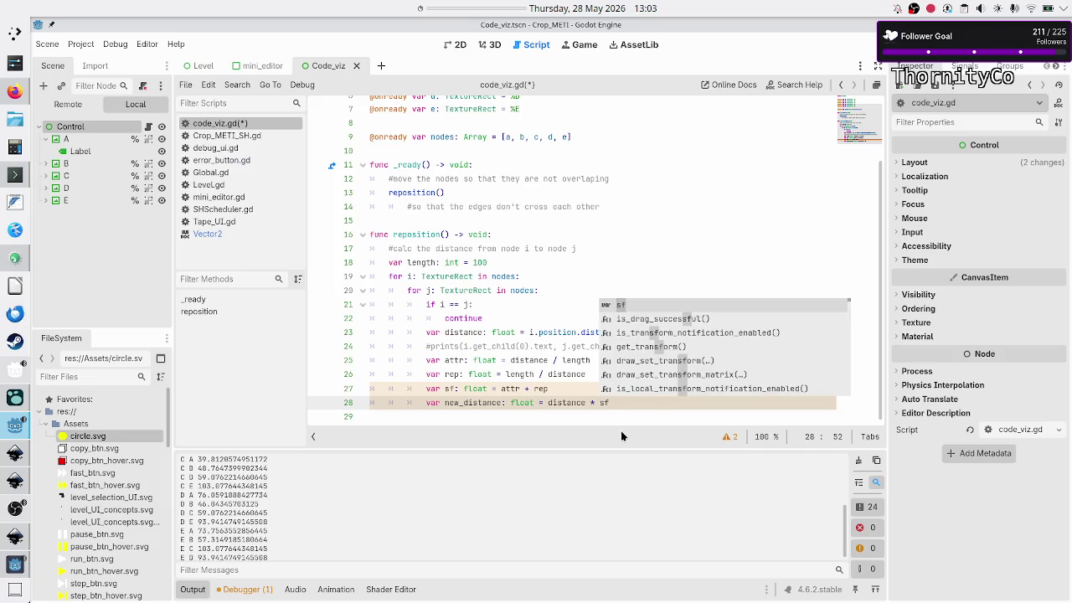
key(Return)
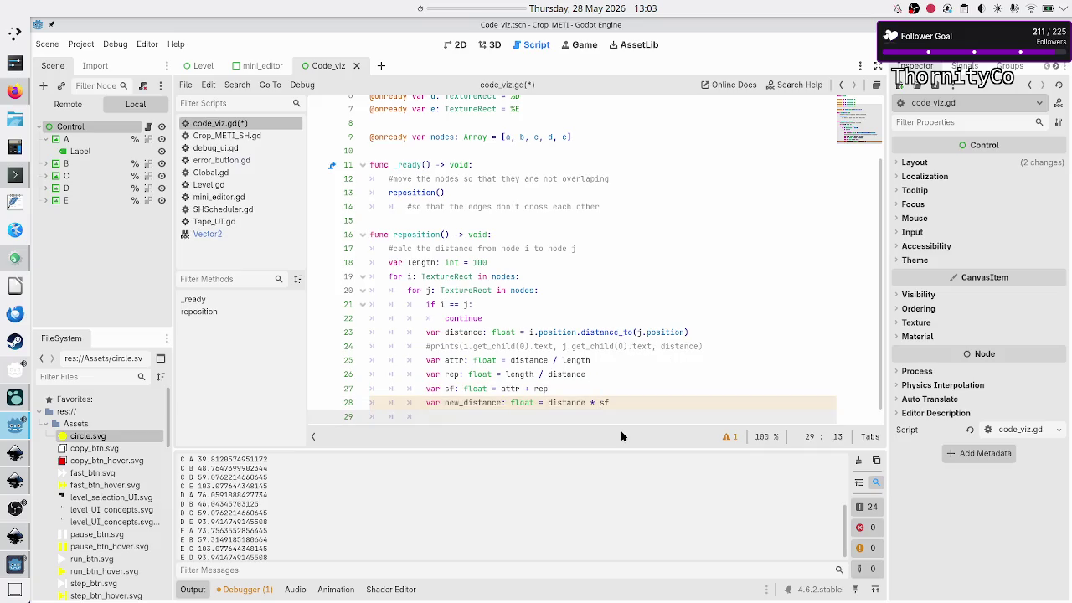
- Run the scene and switch to the force sketch in the browser
key(F6)
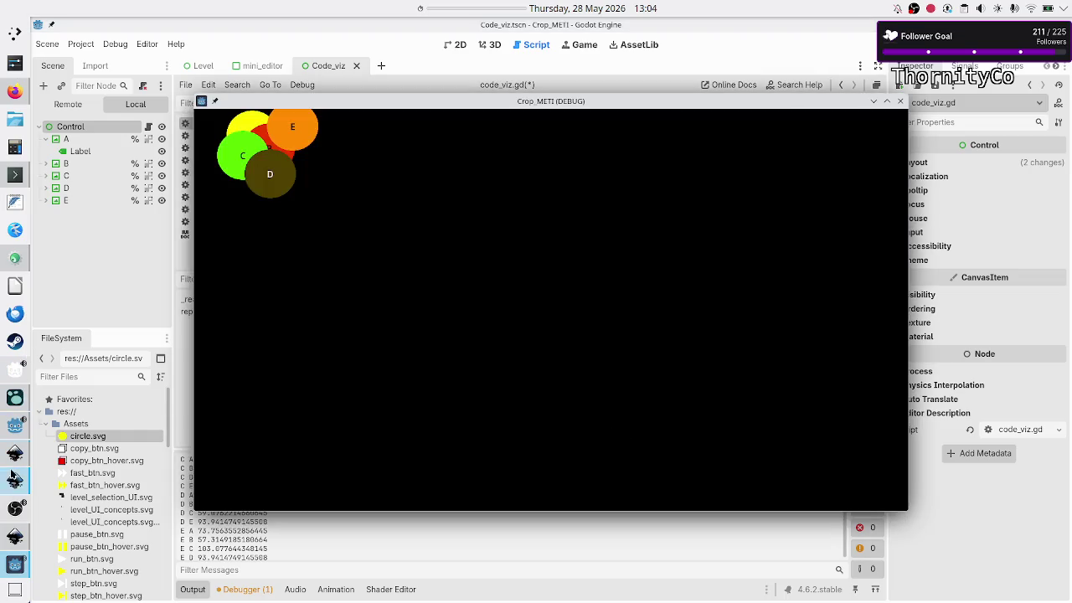
mouse_move(8, 544)
click(16, 91)
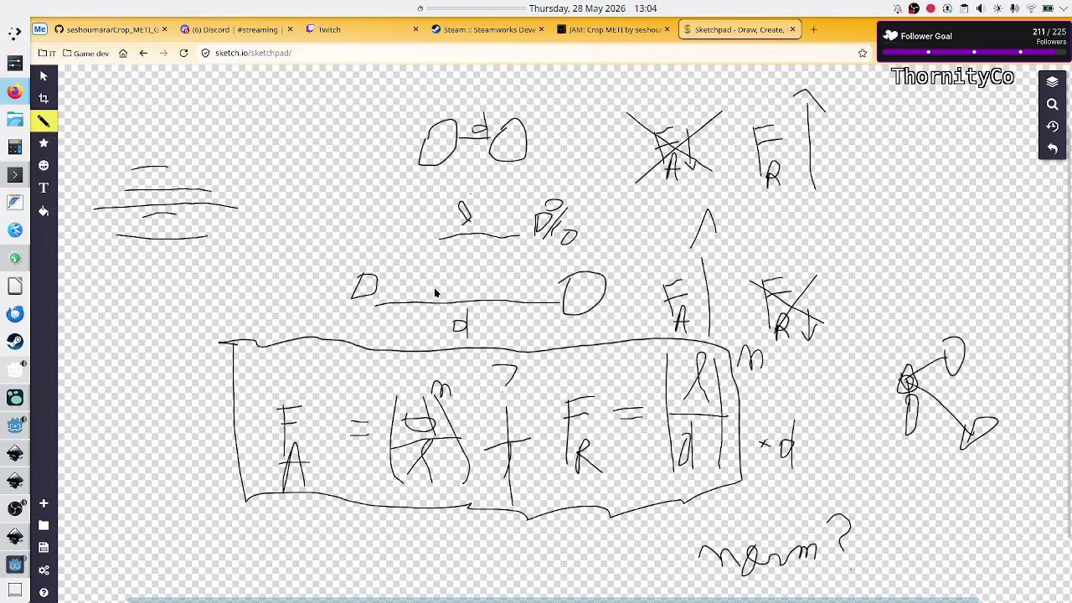
- Drag the D shape and the right circle along the d line toward each other
mouse_move(366, 285)
mouse_down()
mouse_move(453, 289)
mouse_move(361, 299)
mouse_up()
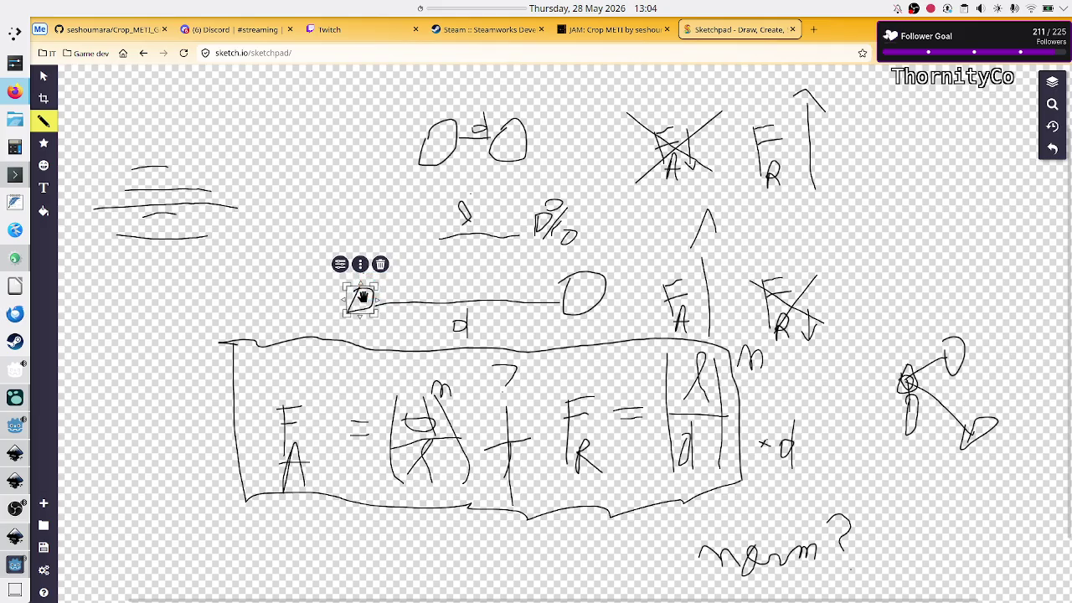
click(578, 305)
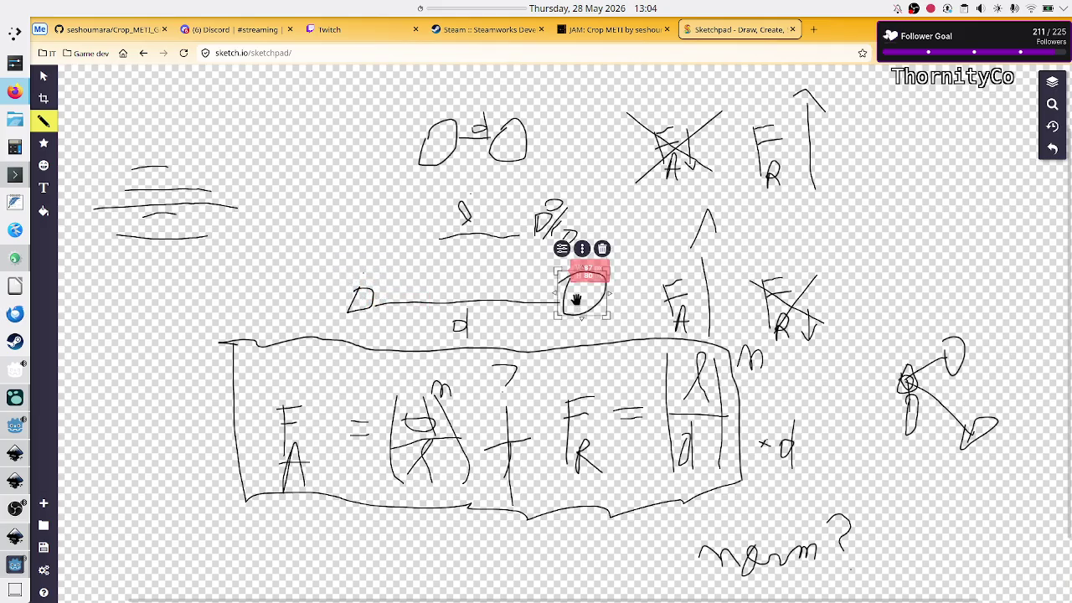
mouse_move(576, 299)
mouse_down()
mouse_move(512, 308)
mouse_move(514, 299)
mouse_move(553, 294)
mouse_move(581, 307)
mouse_up()
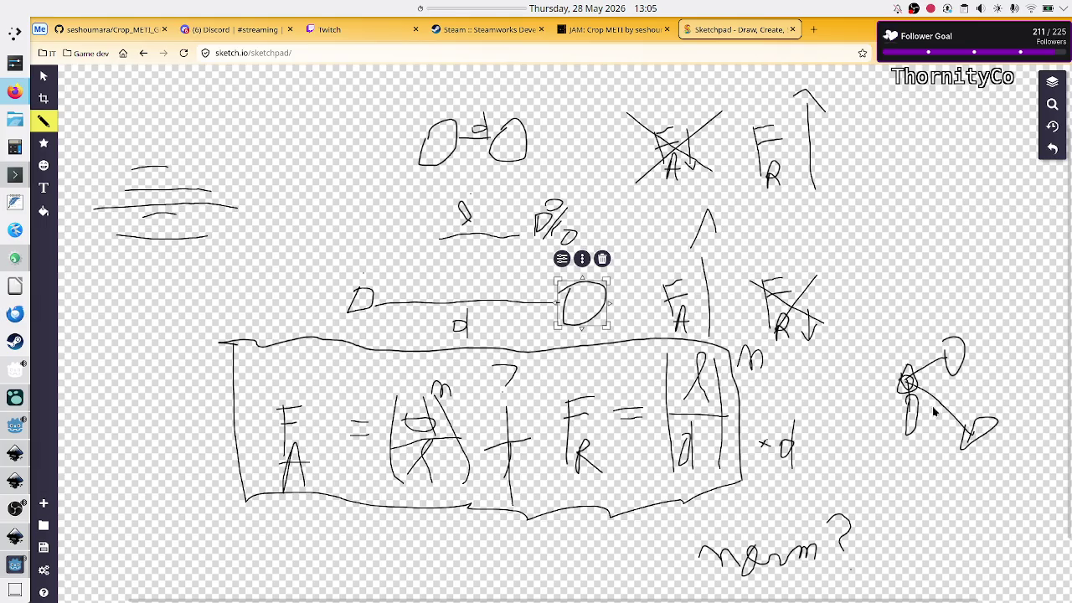
- Slide D right and the circle left along the d line, then bring up the game window
mouse_move(908, 381)
mouse_down()
mouse_move(881, 375)
mouse_move(909, 377)
mouse_move(858, 427)
mouse_move(928, 469)
mouse_move(945, 494)
mouse_up()
mouse_move(908, 377)
mouse_down()
mouse_move(886, 371)
mouse_move(909, 375)
mouse_move(894, 389)
mouse_move(878, 382)
mouse_up()
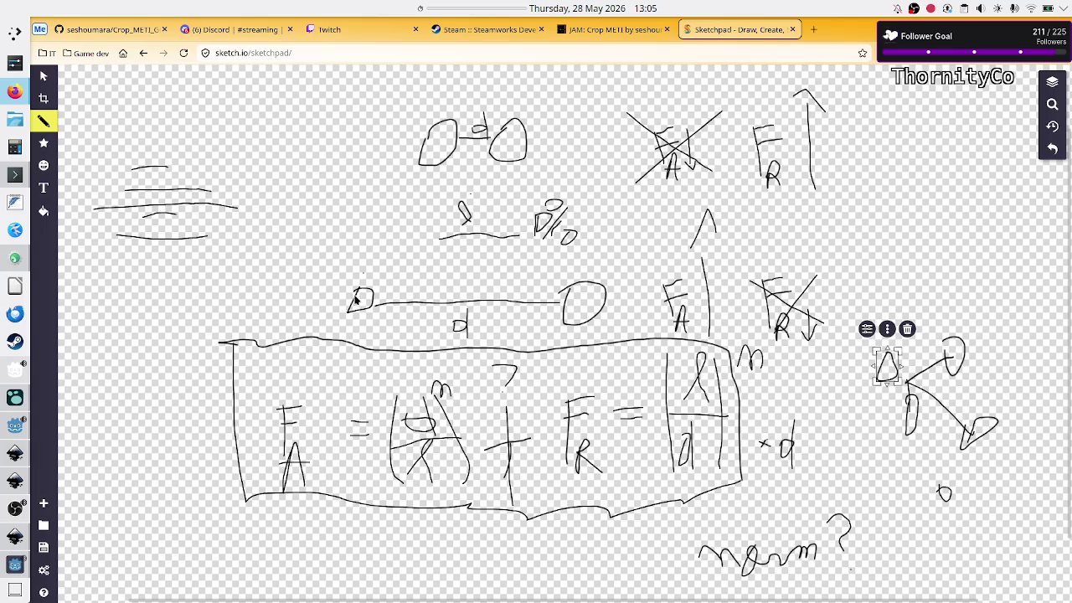
drag(357, 299, 414, 297)
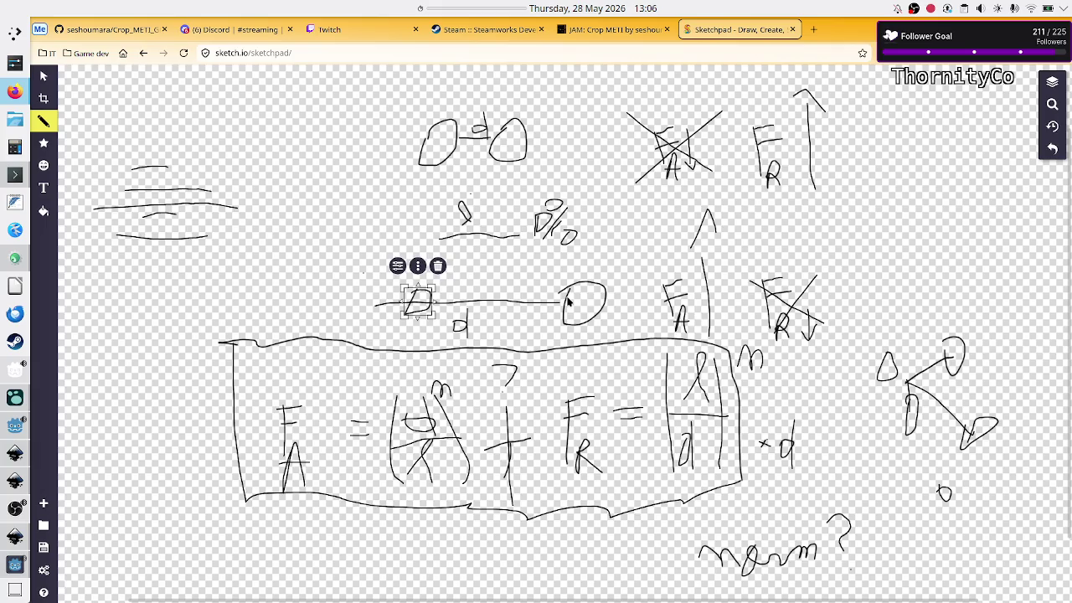
drag(568, 301, 527, 296)
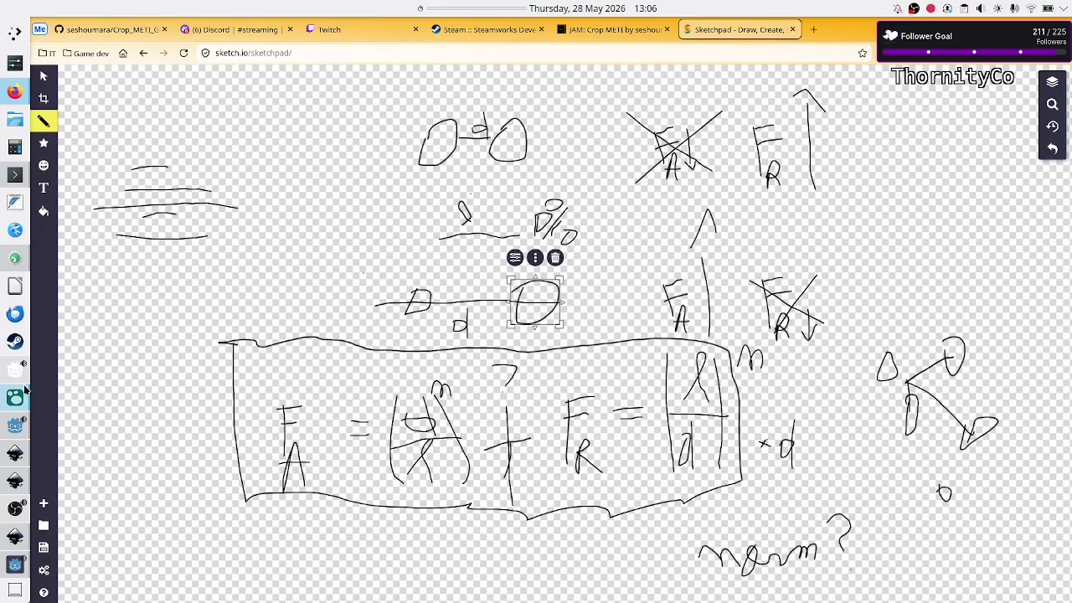
mouse_move(15, 564)
click(182, 553)
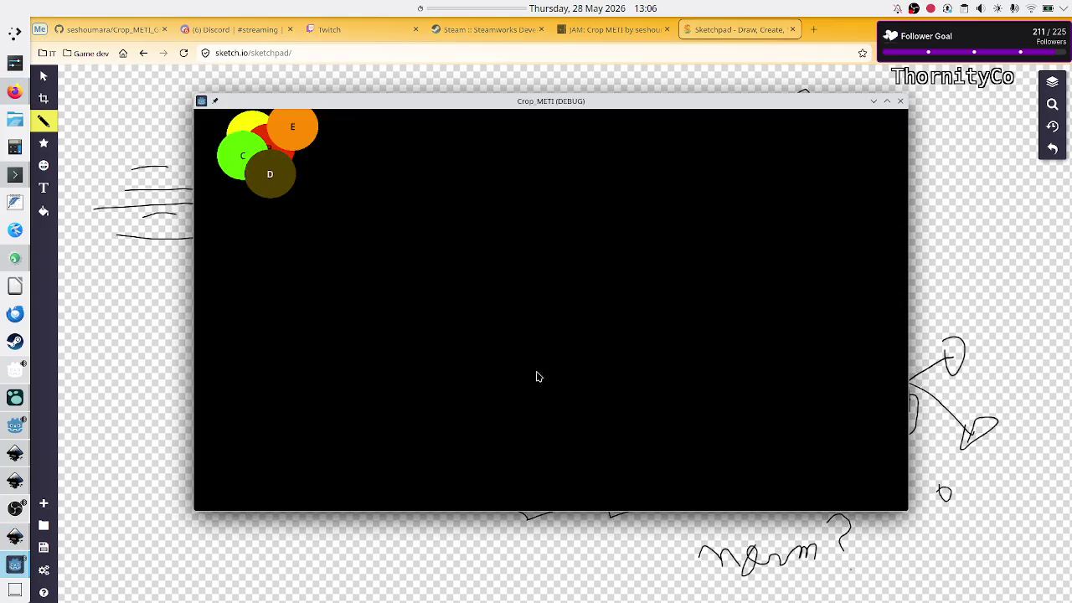
- Close the game window, delete the stray Sketchpad stroke, and add an empty line in code_viz.gd
click(901, 101)
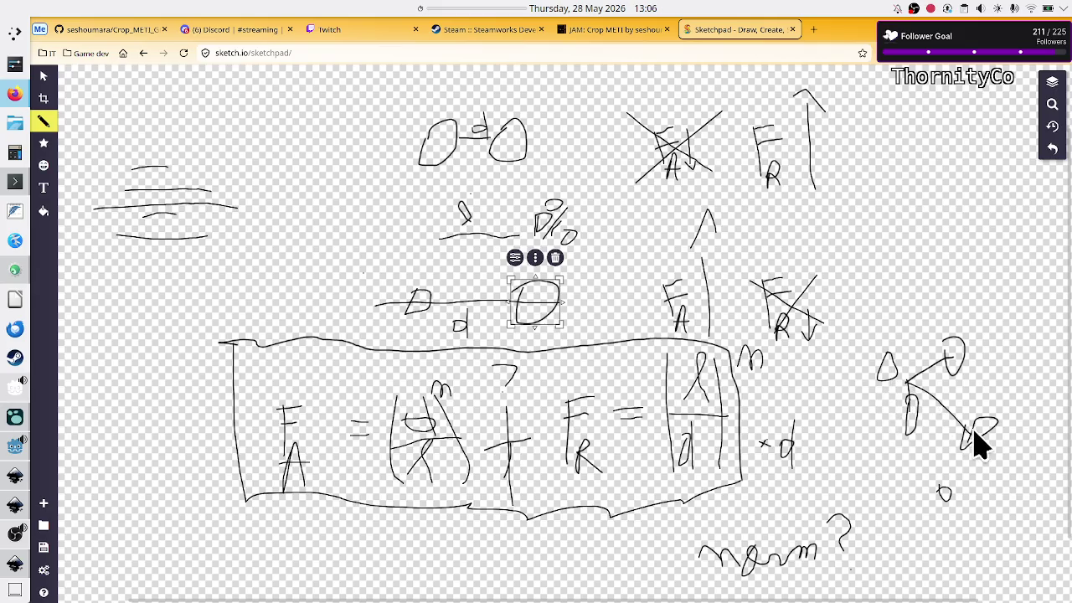
click(952, 352)
click(911, 413)
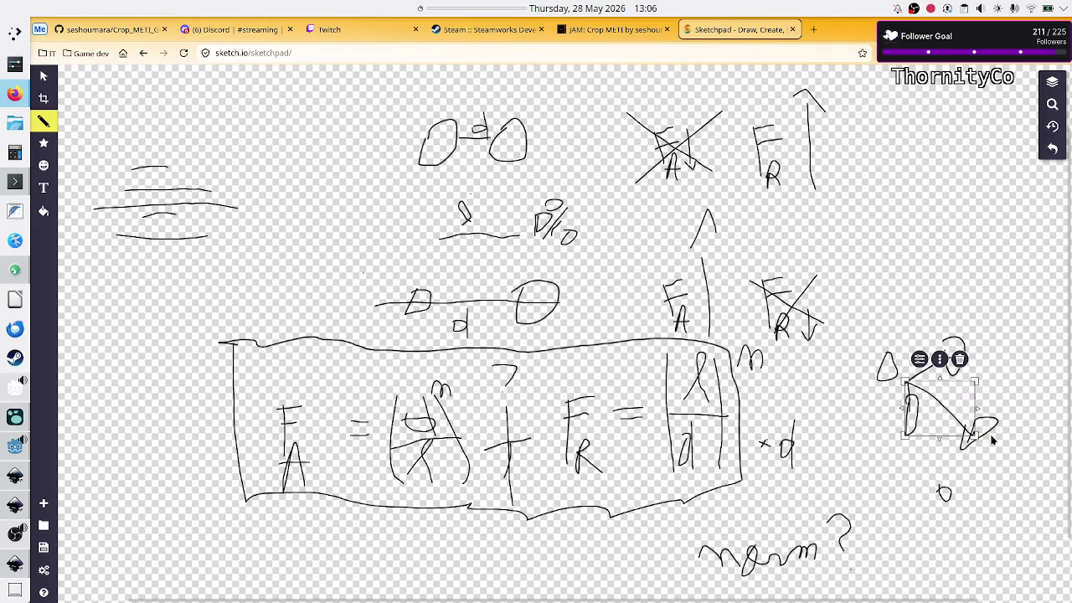
click(944, 493)
key(Delete)
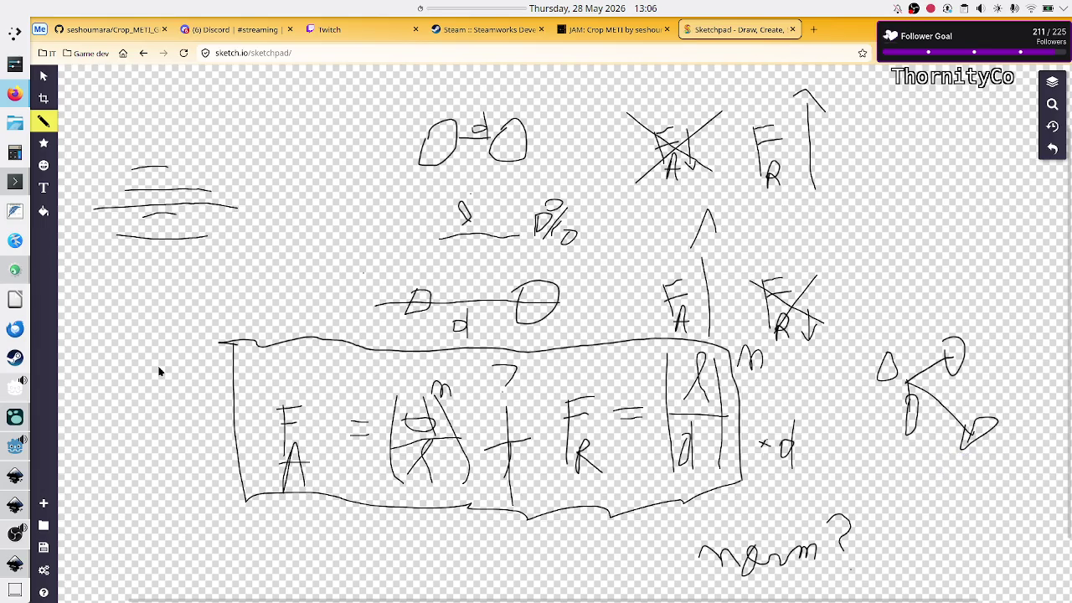
click(8, 450)
key(Return)
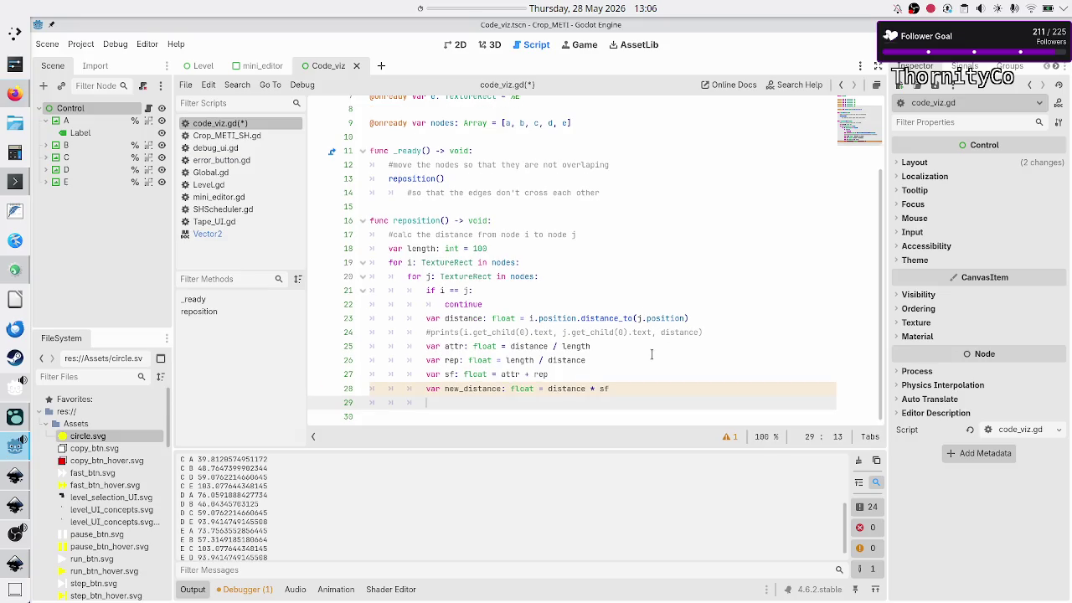
- Change line 28 to 'delta = (distance * sf) / 2.0'
key(Up)
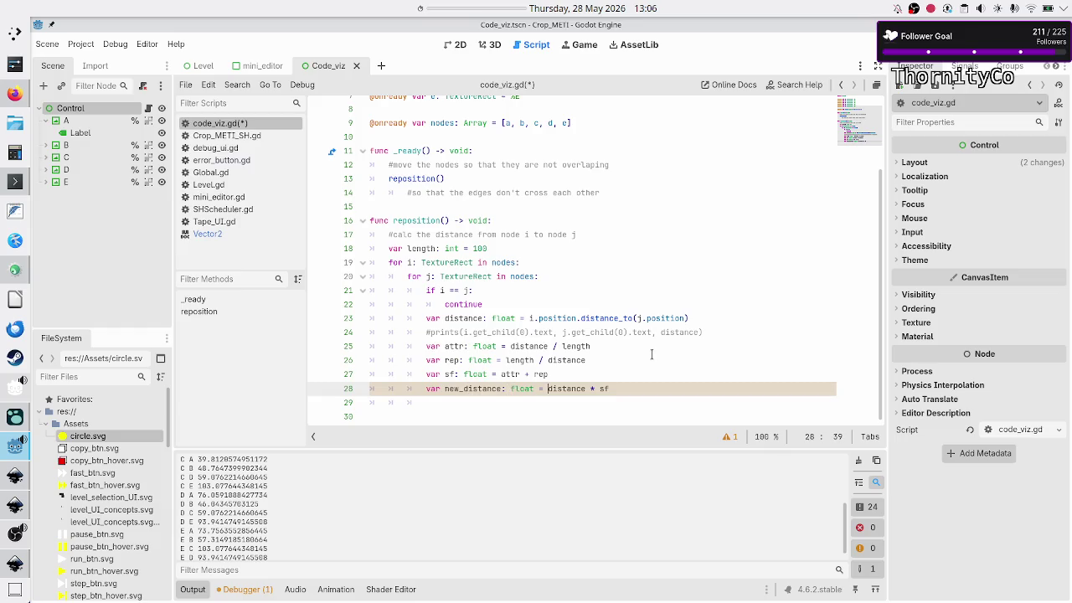
text(()
key(End)
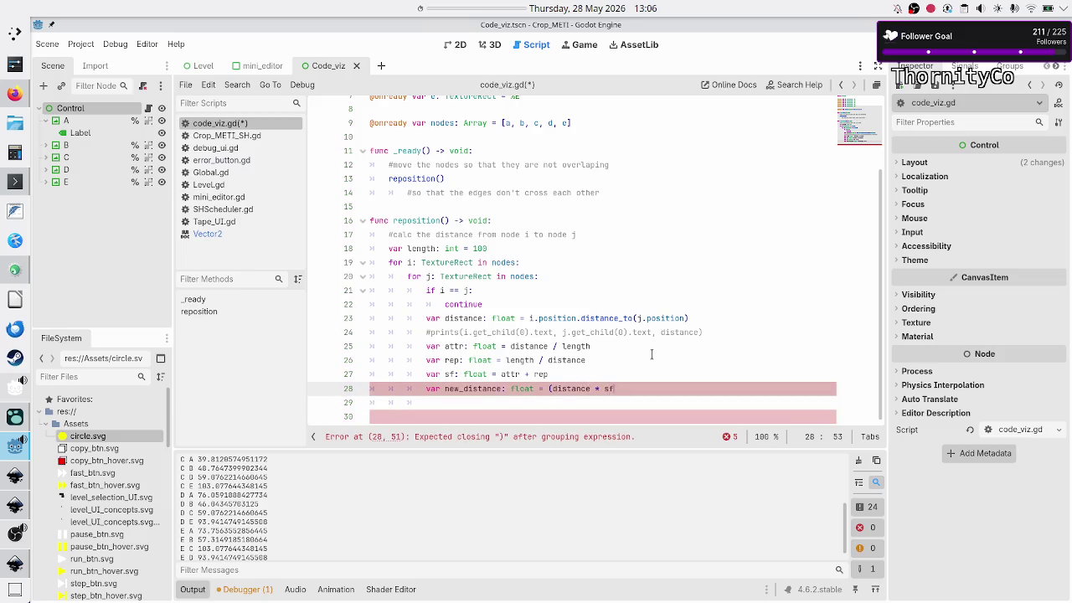
text(.0)
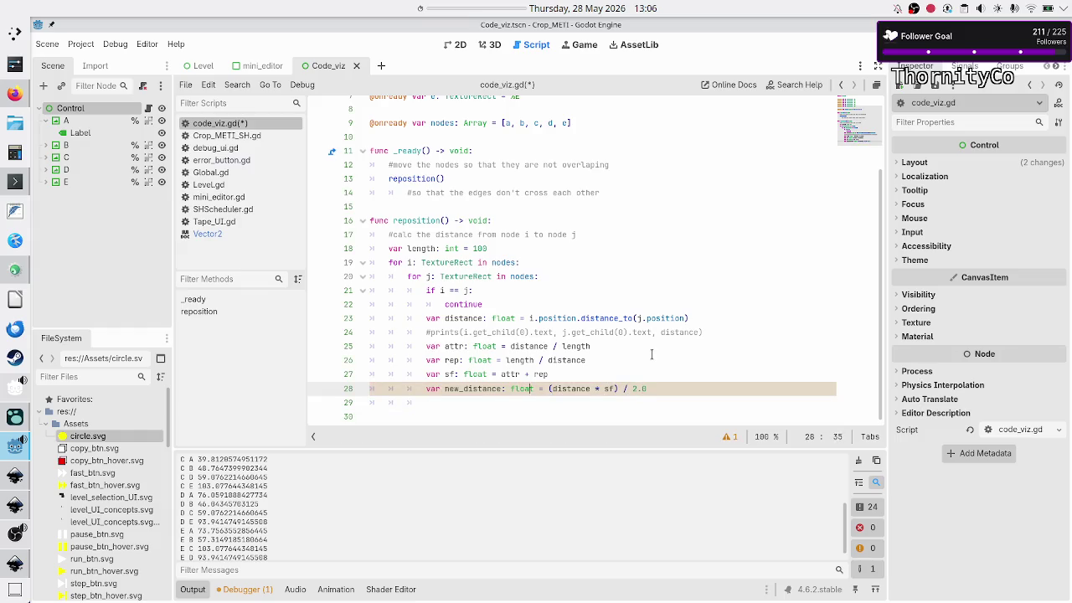
key(BackSpace)
key(BackSpace)
key(BackSpace)
text(delta)
- Start an i.position line below delta and select the two nested for-loop lines
key(Return)
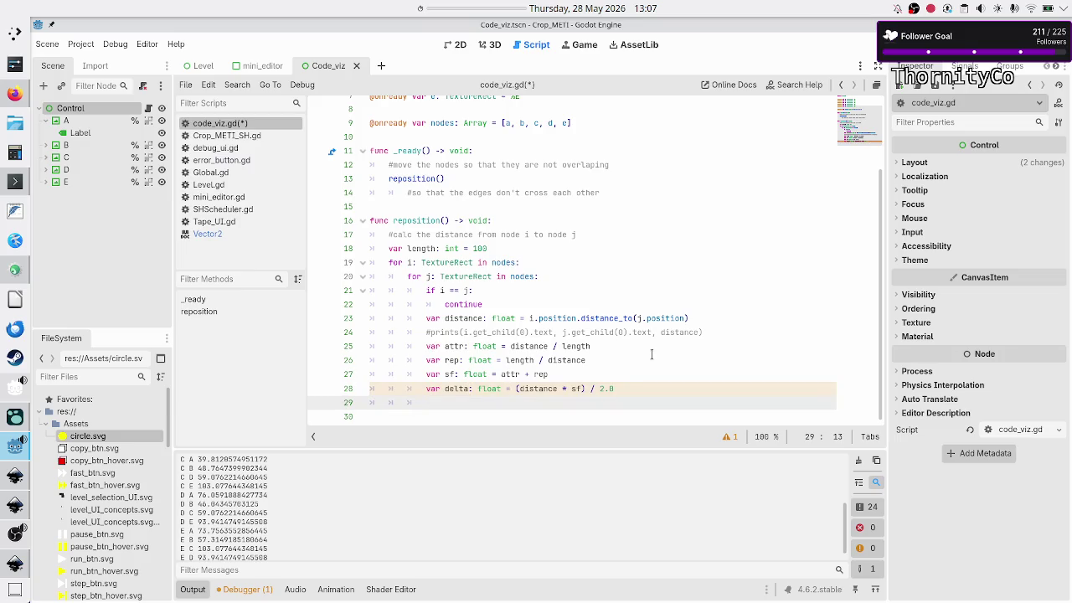
text(i.posc)
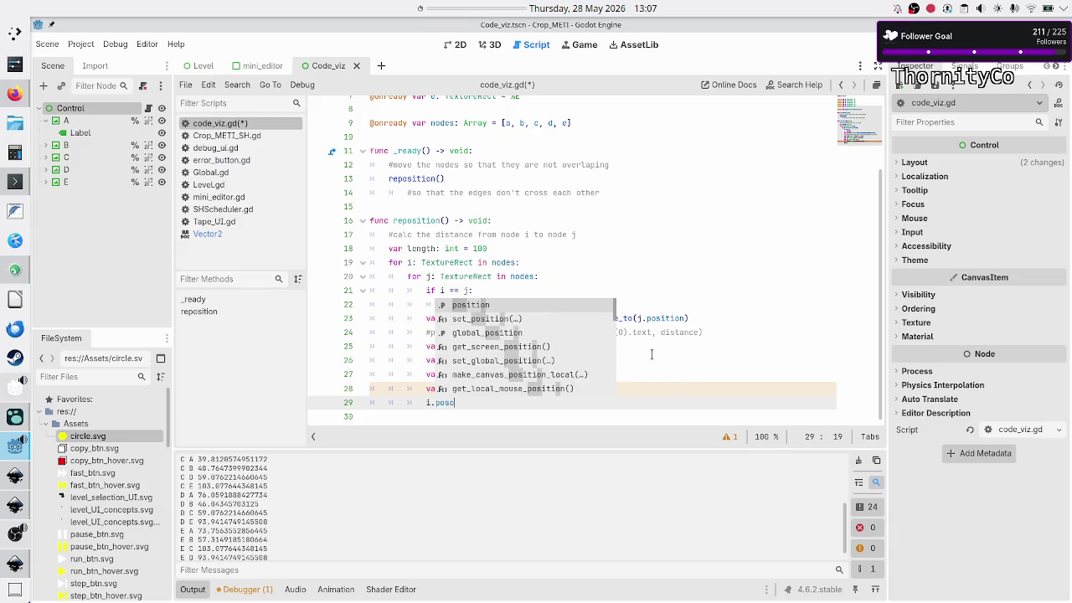
key(Return)
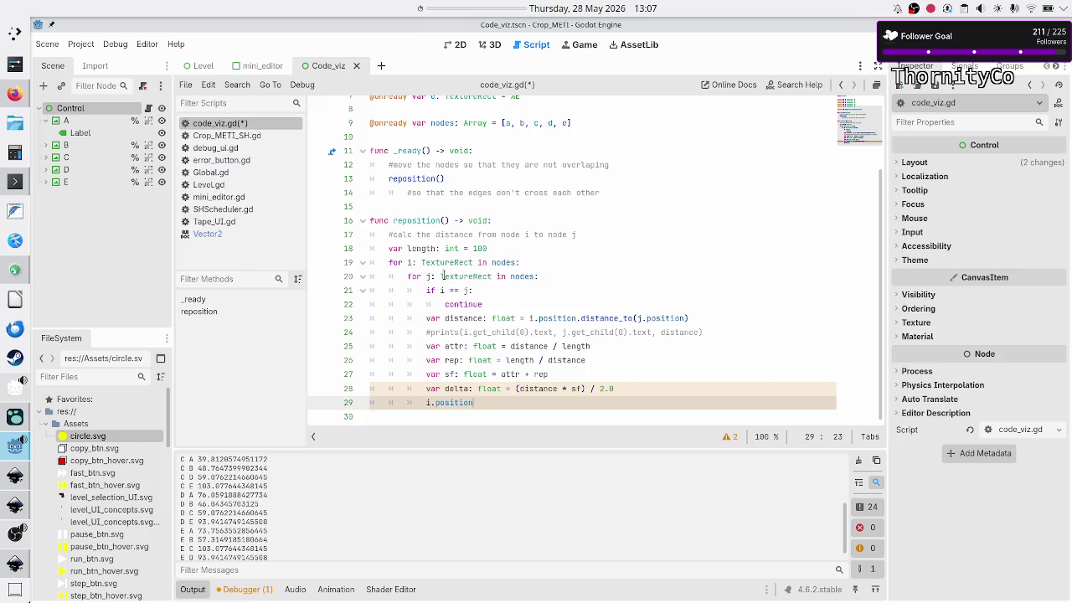
mouse_move(386, 262)
mouse_down()
mouse_move(544, 289)
mouse_move(586, 279)
mouse_up()
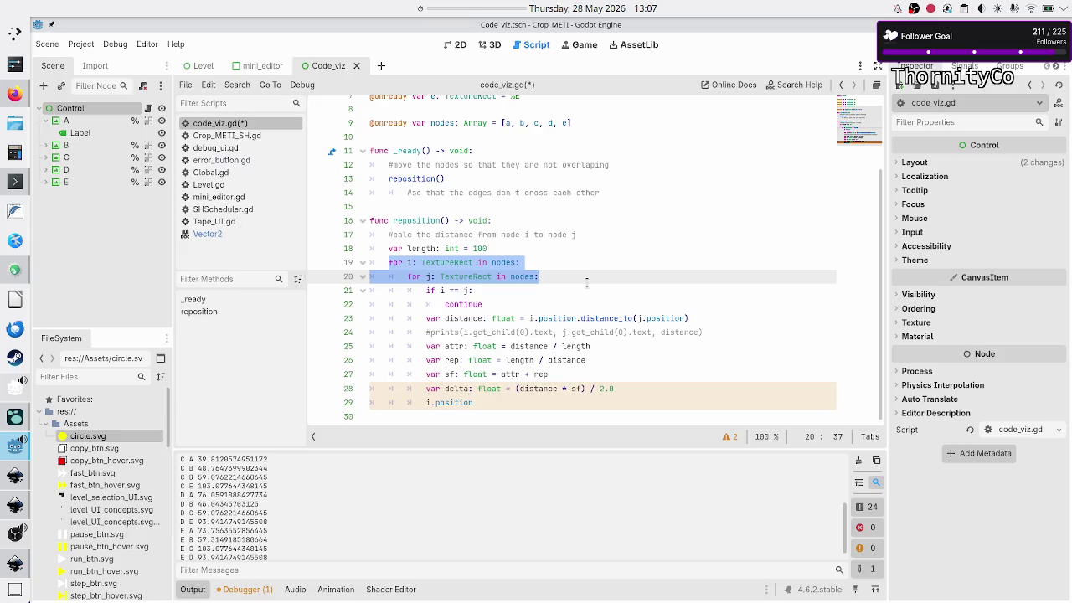
click(506, 123)
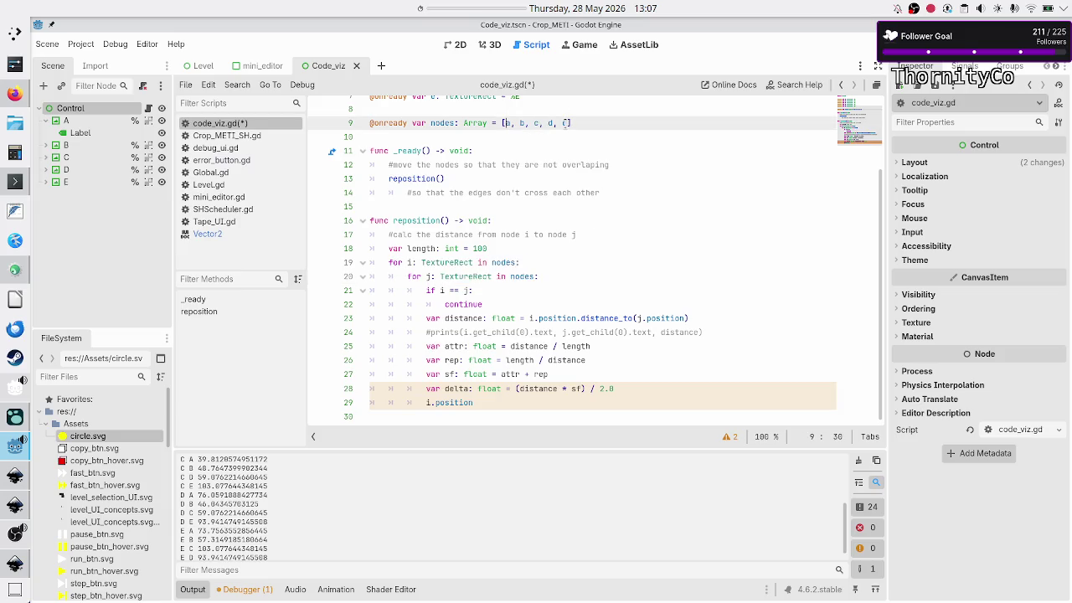
drag(566, 123, 506, 124)
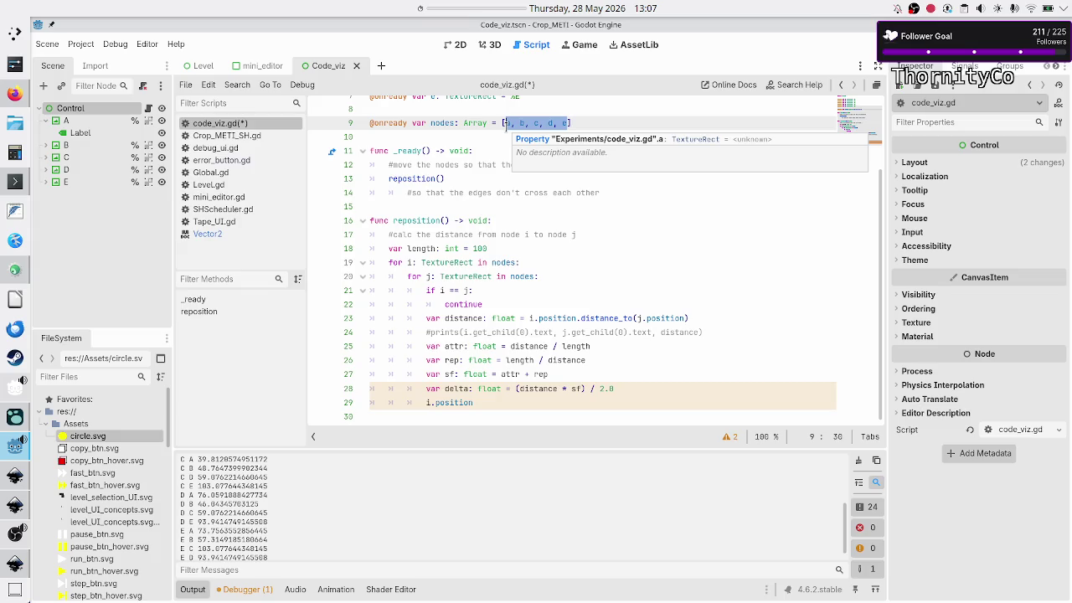
click(537, 399)
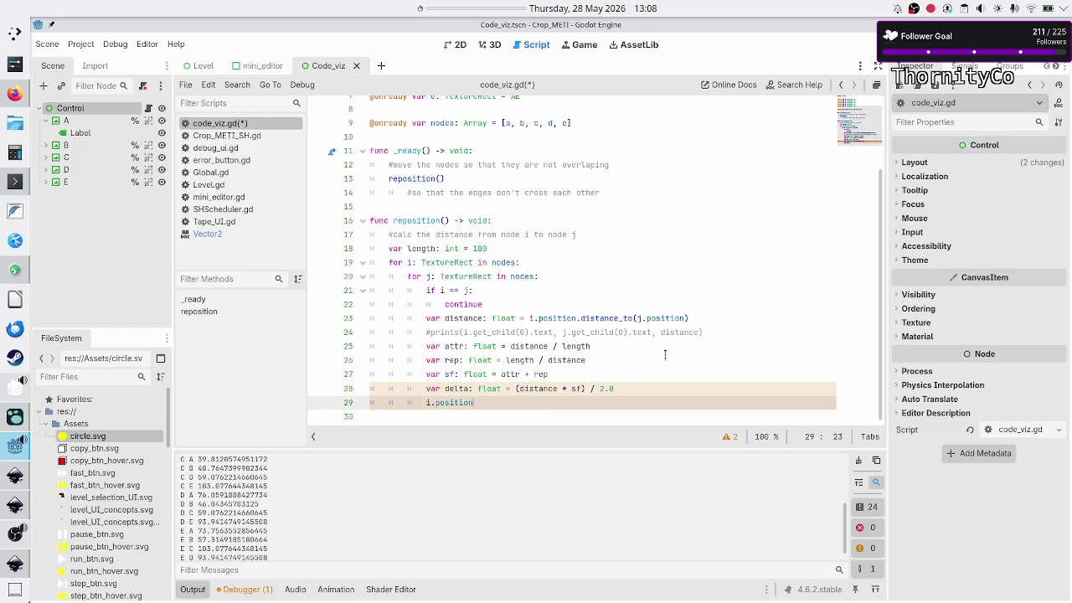
key(Up)
key(Up)
key(Up)
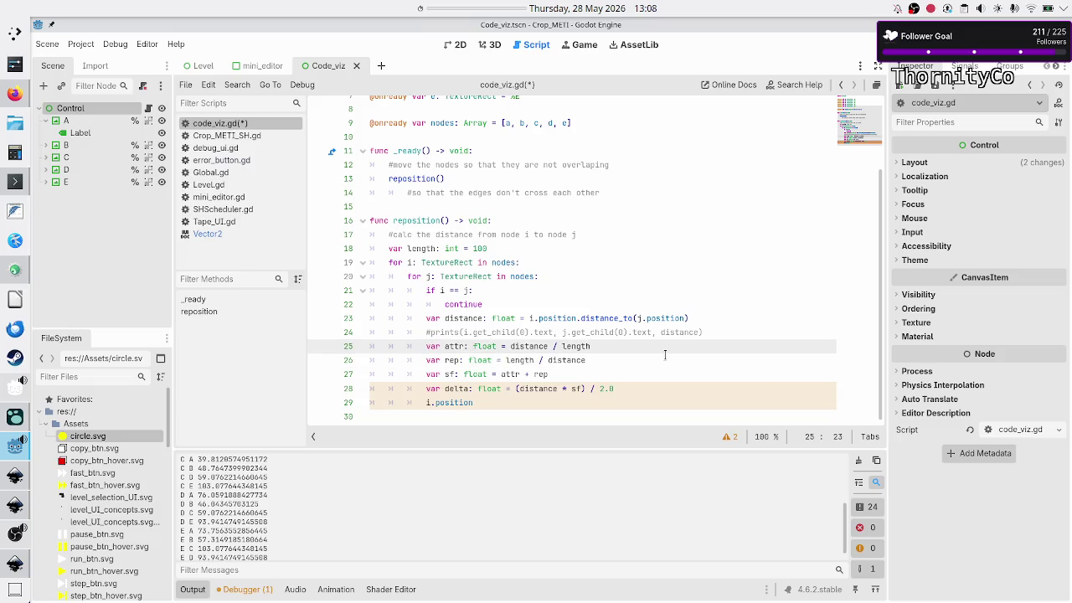
key(Up)
key(Up)
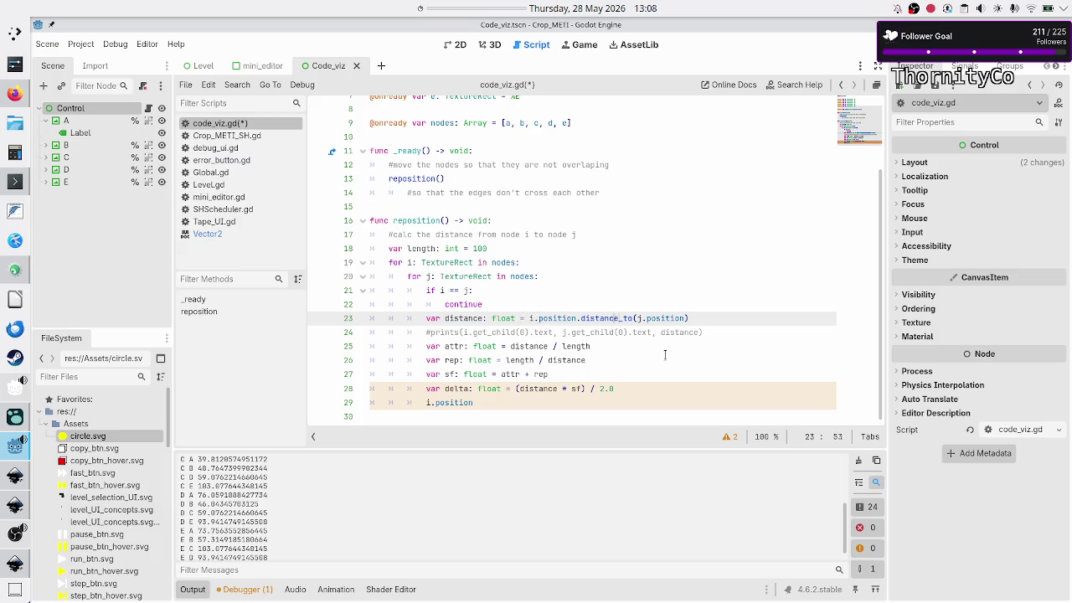
key(shift+Left)
mouse_move(489, 346)
click(222, 235)
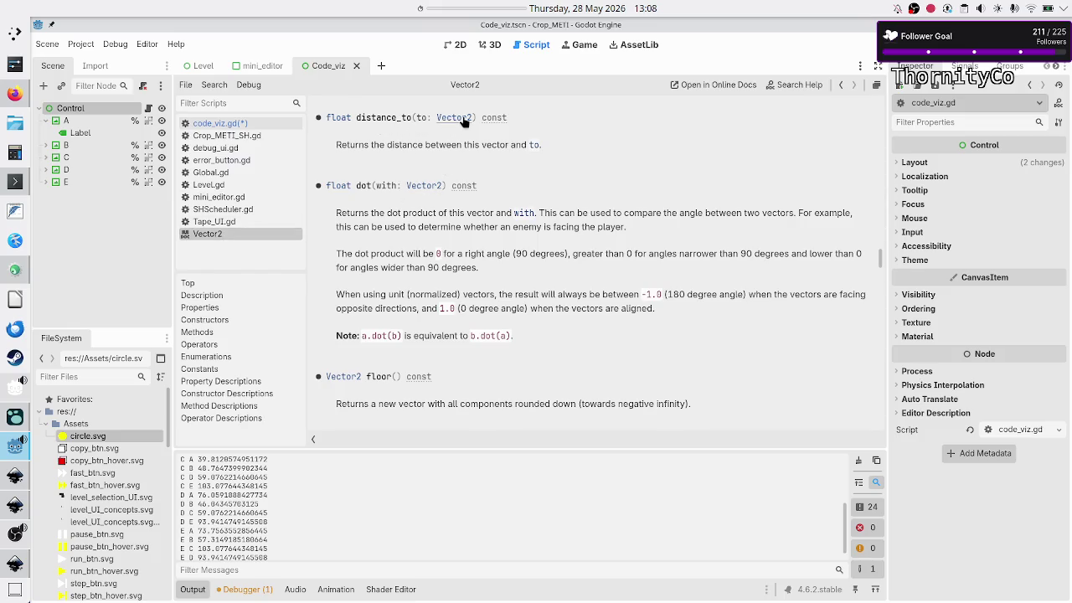
click(270, 120)
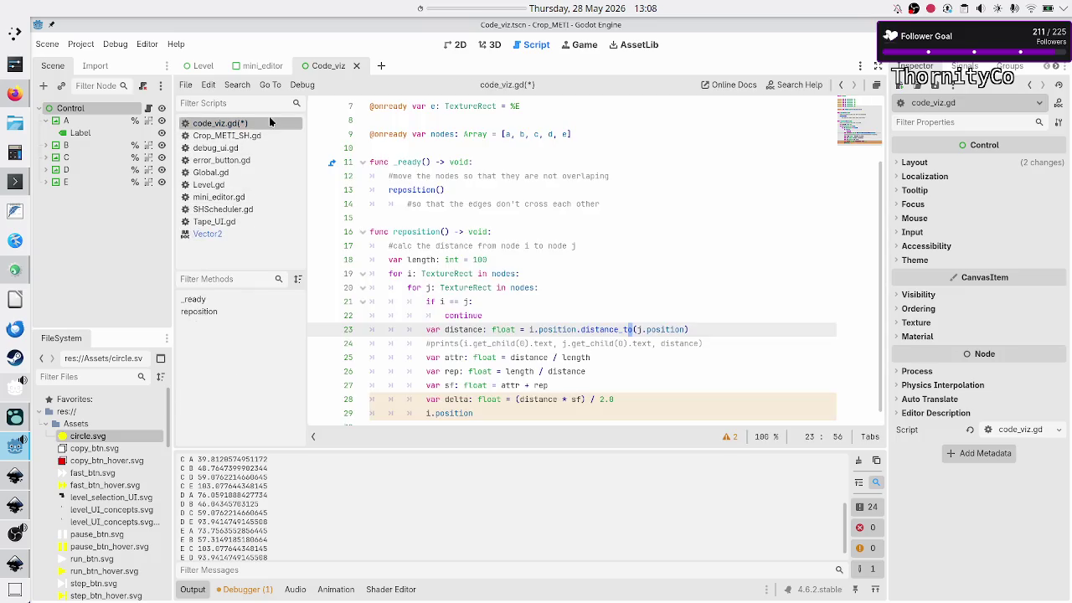
double_click(581, 359)
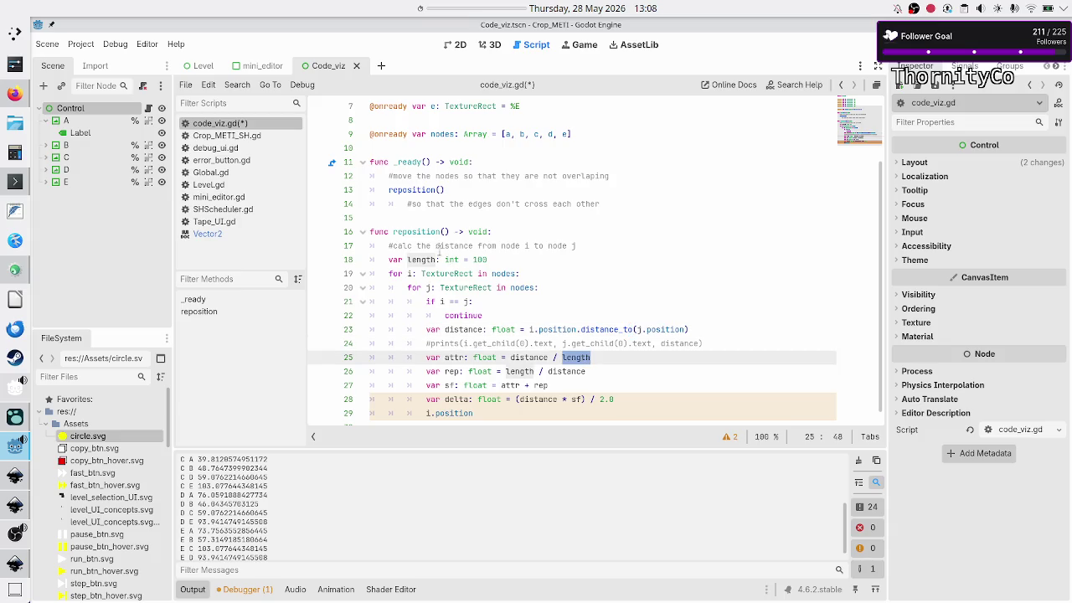
- Change length on line 18 to a float of 100.0
double_click(450, 259)
text(float)
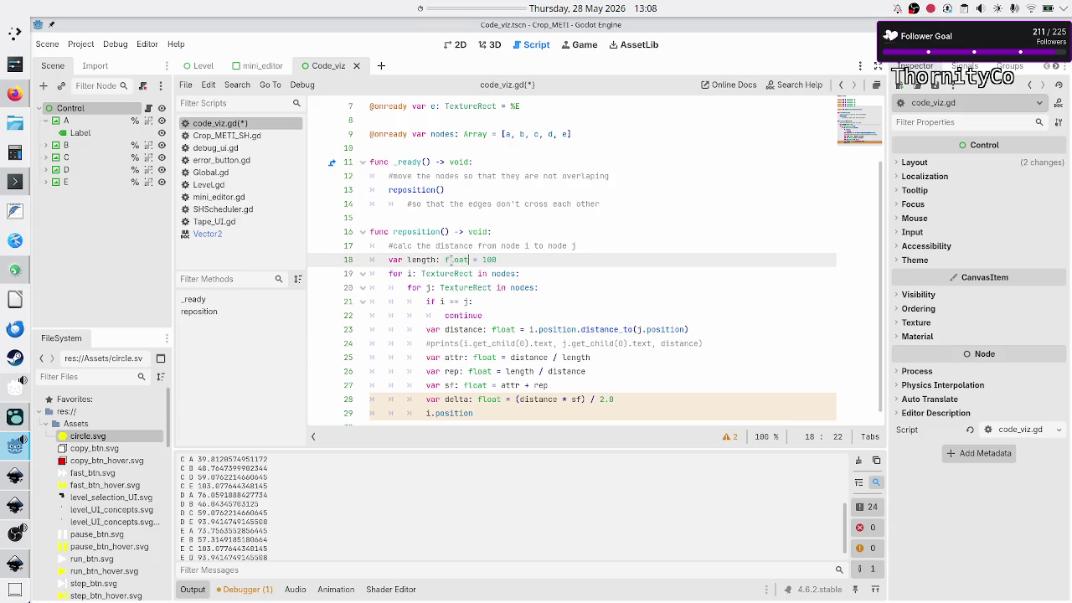
key(Escape)
text(0)
- Write 'i.position = i.position * delta' below the delta line
key(Down)
key(Down)
key(Down)
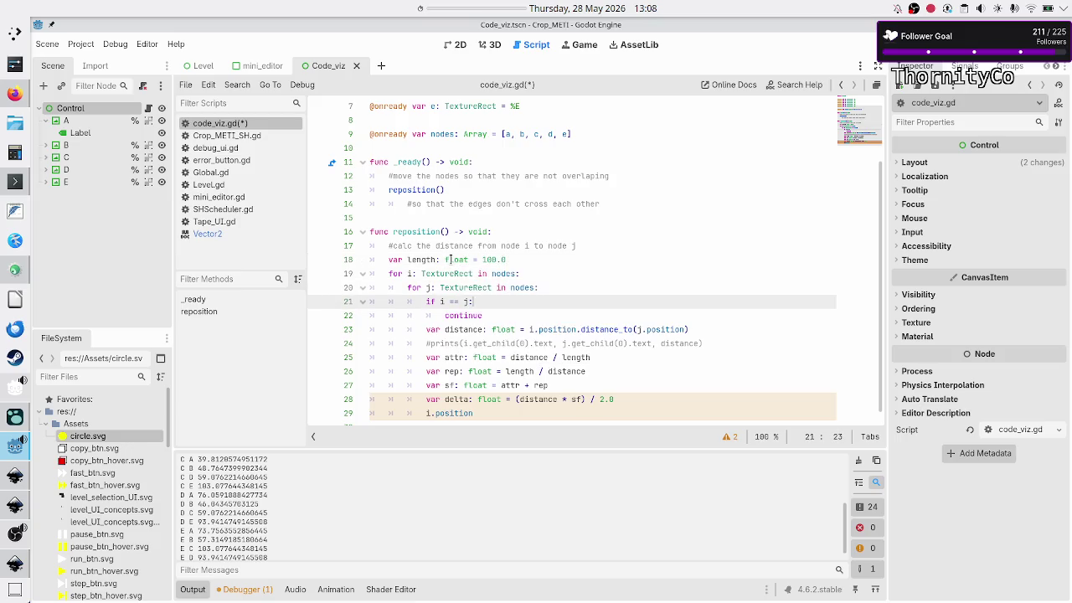
key(Down)
key(Down)
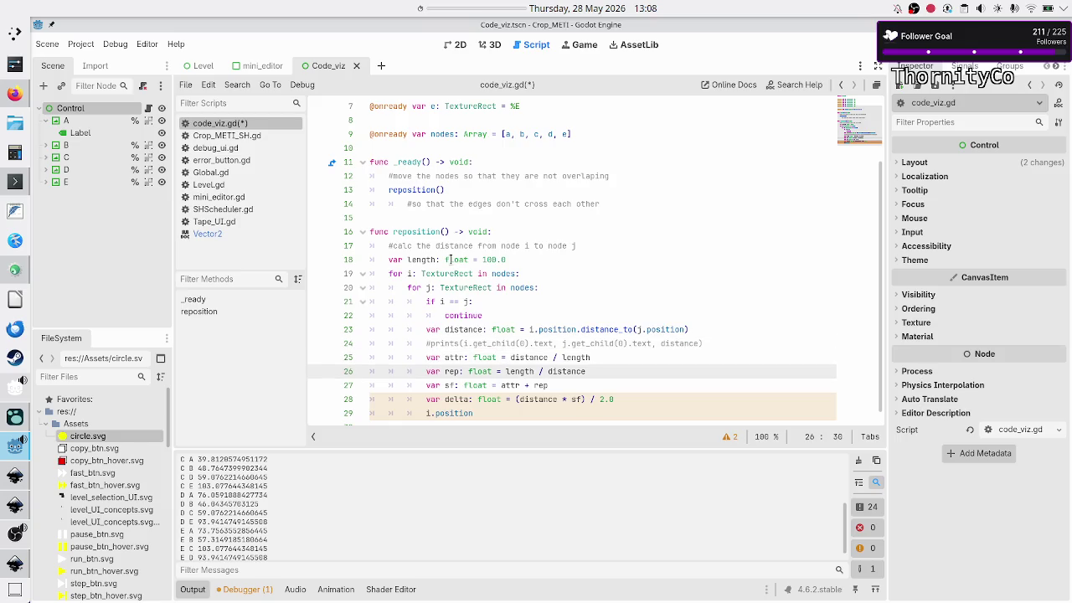
key(Up)
key(Down)
key(Down)
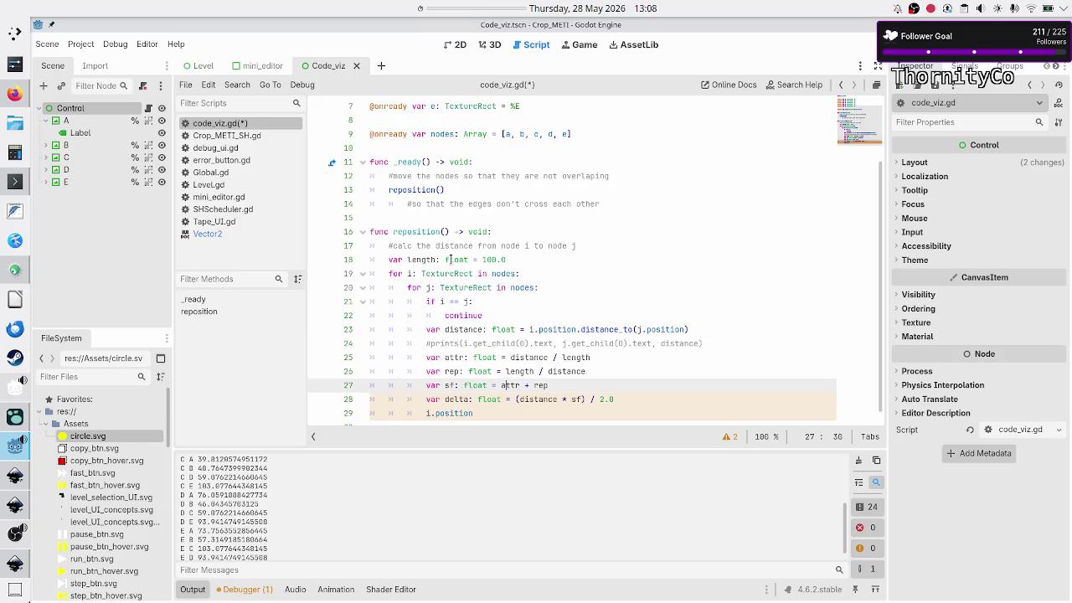
key(Down)
key(Down)
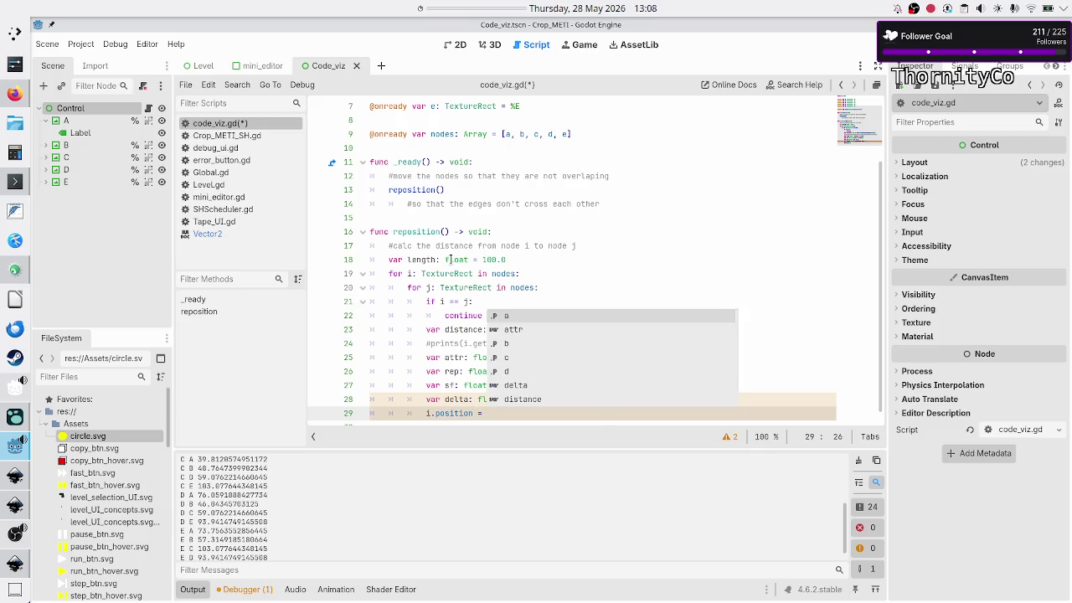
text(i.)
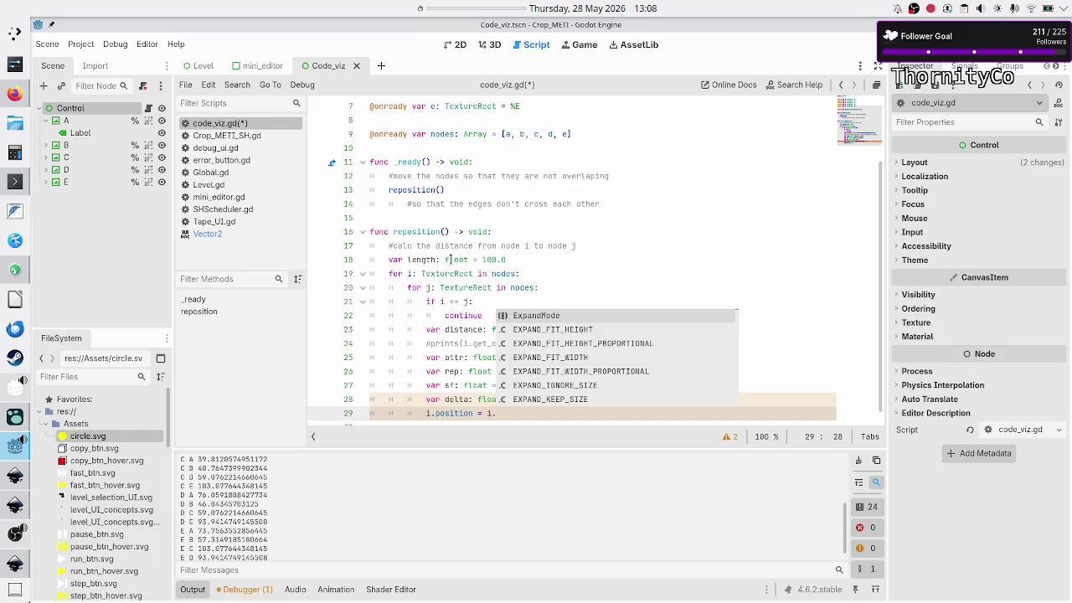
text(pos)
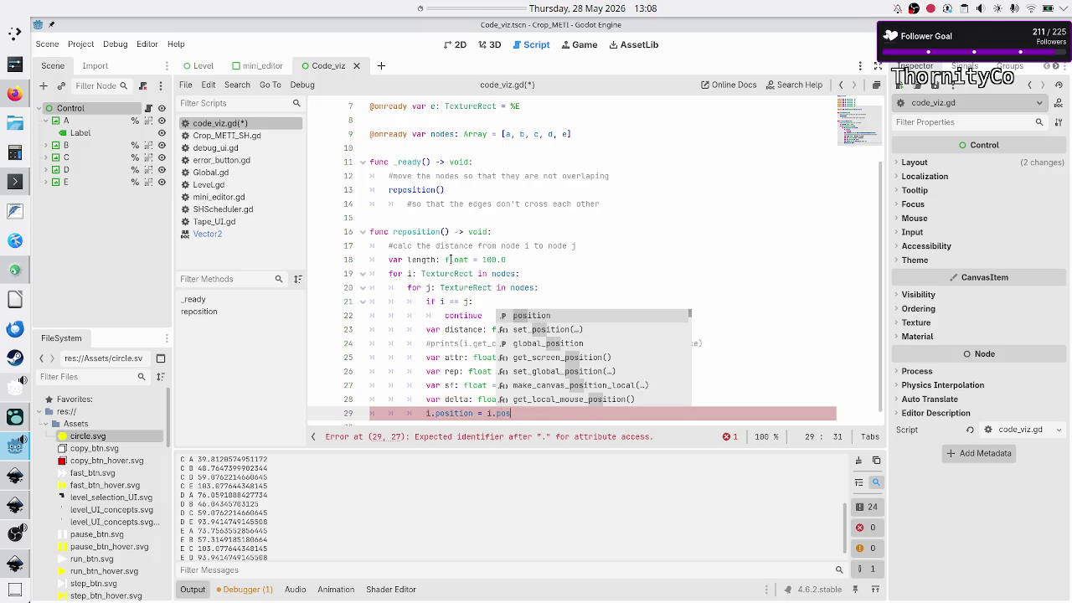
key(Return)
text(* delta)
key(Escape)
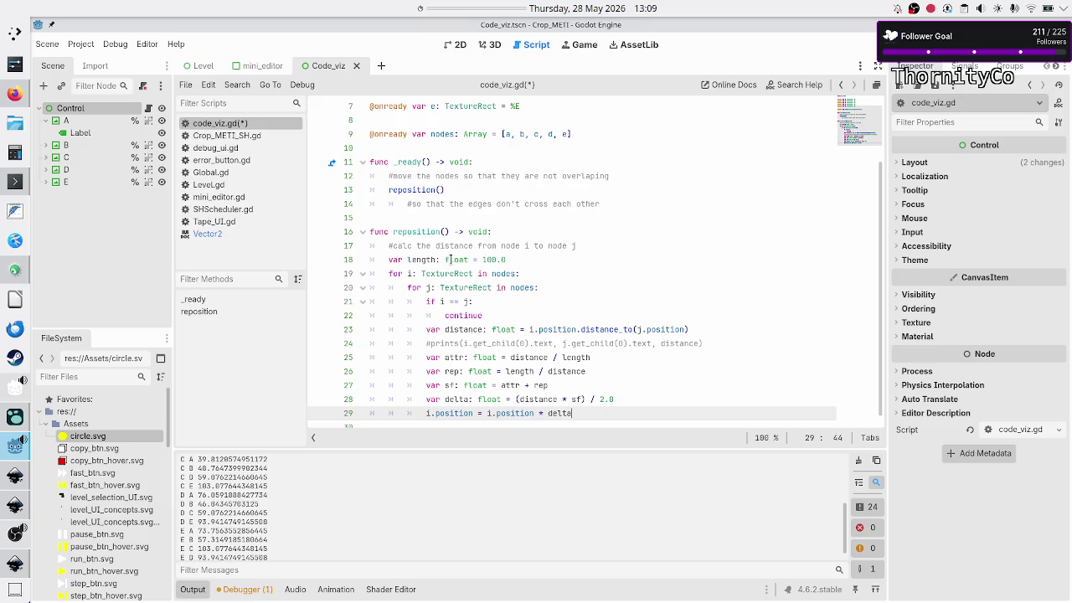
- Switch to the browser sketch and draw a diagonal edge between two node circles
key(Up)
key(Up)
key(Up)
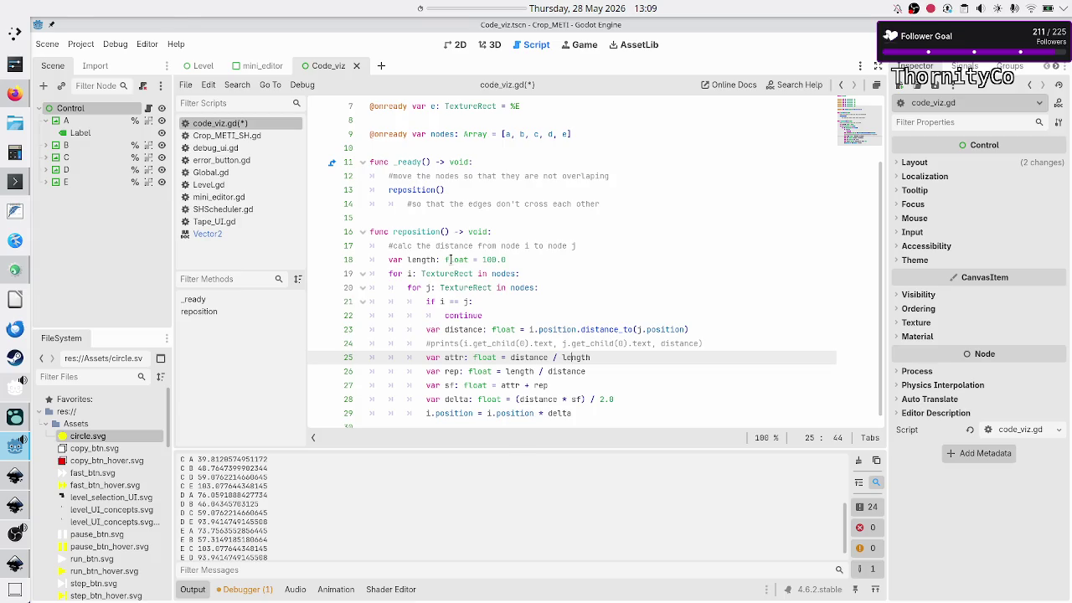
key(alt+Tab)
drag(906, 382, 972, 436)
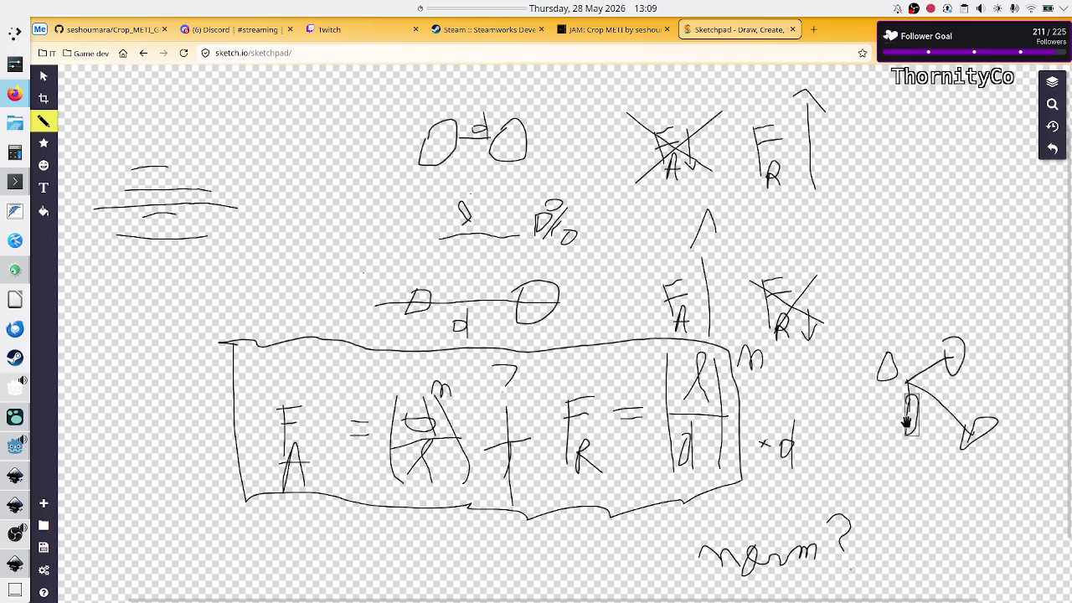
- Move the small circle up near the top right and delete the short joining stroke
click(907, 423)
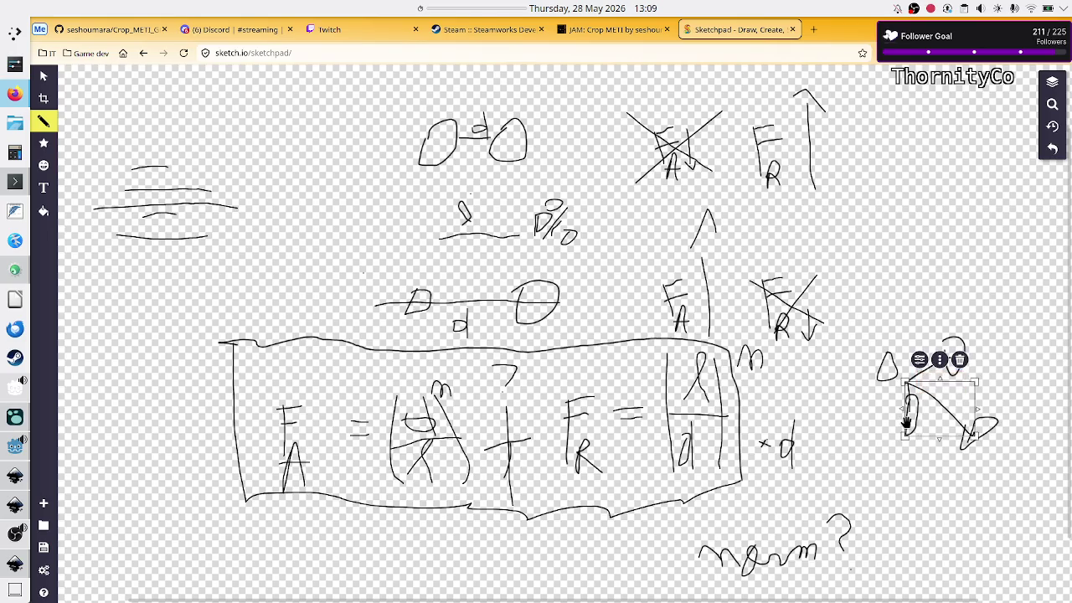
mouse_move(907, 423)
mouse_down()
mouse_move(907, 444)
mouse_move(930, 242)
mouse_move(924, 256)
mouse_up()
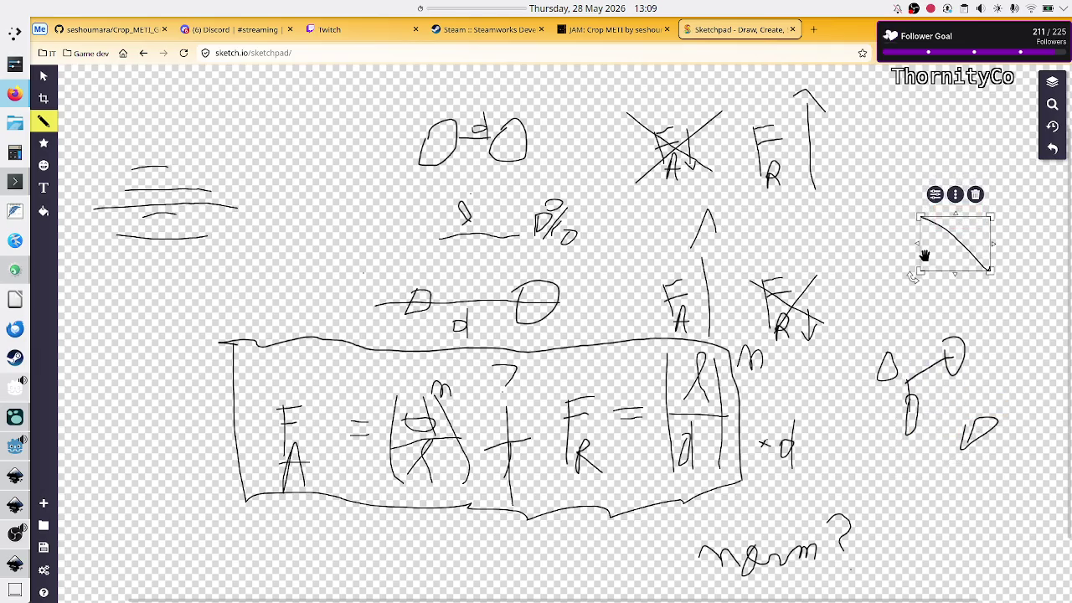
key(ctrl+z)
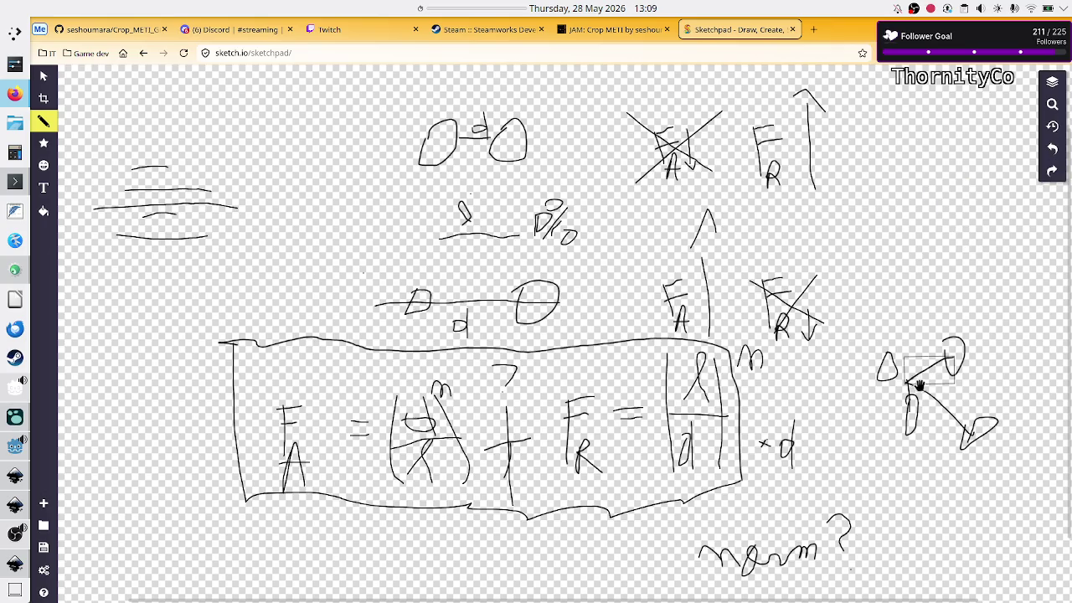
click(958, 355)
mouse_move(957, 355)
mouse_down()
mouse_move(937, 222)
mouse_move(925, 209)
mouse_up()
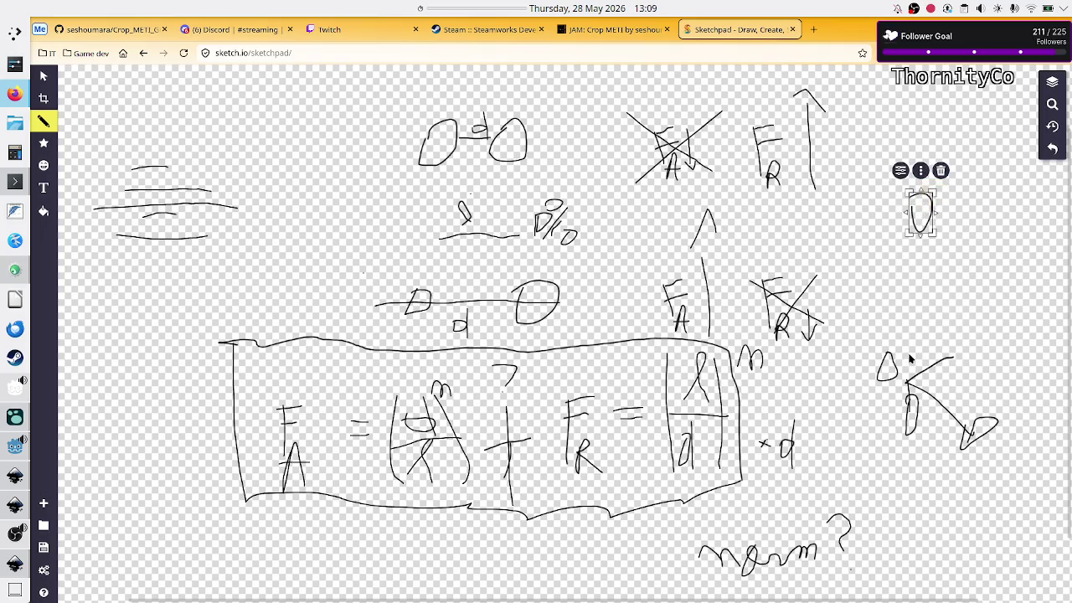
key(Escape)
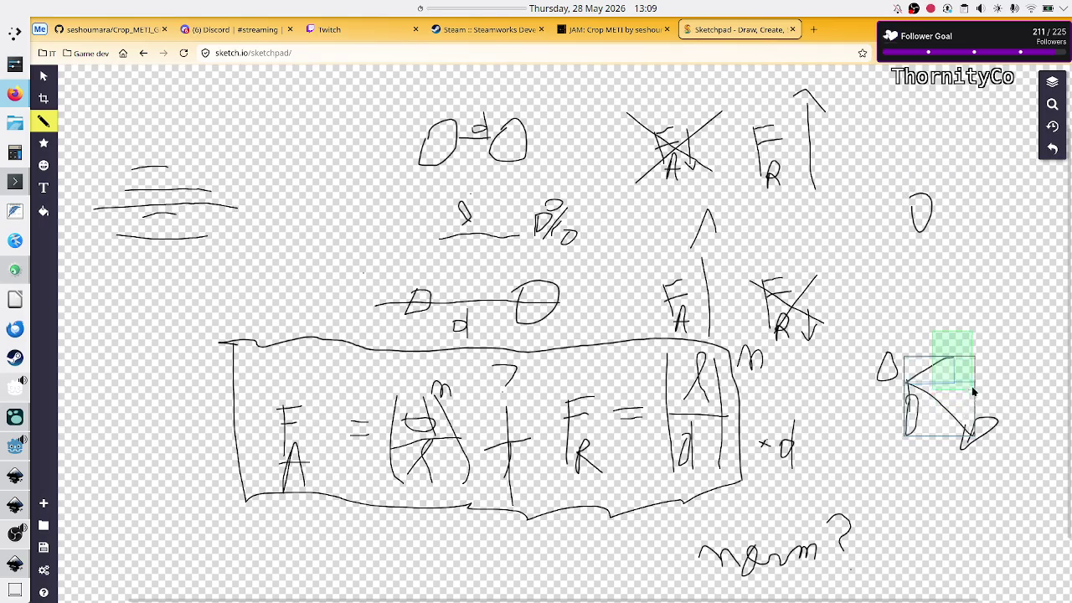
click(974, 377)
key(Delete)
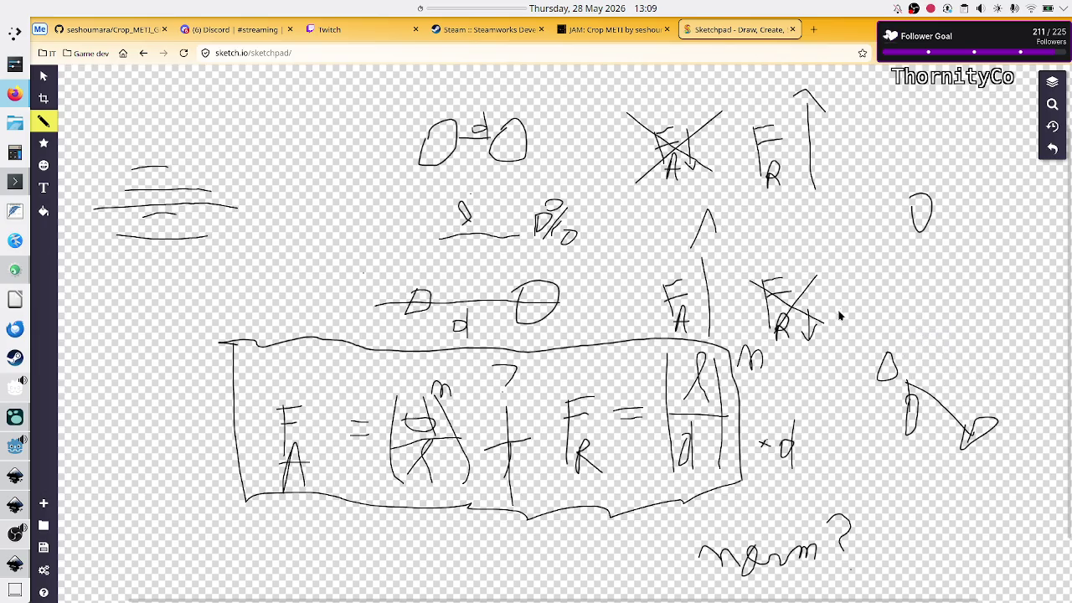
- Adjust the top circle and draw a vertical pencil edge down to the circle below
mouse_move(886, 360)
mouse_down()
mouse_move(912, 225)
mouse_move(927, 215)
mouse_up()
click(882, 365)
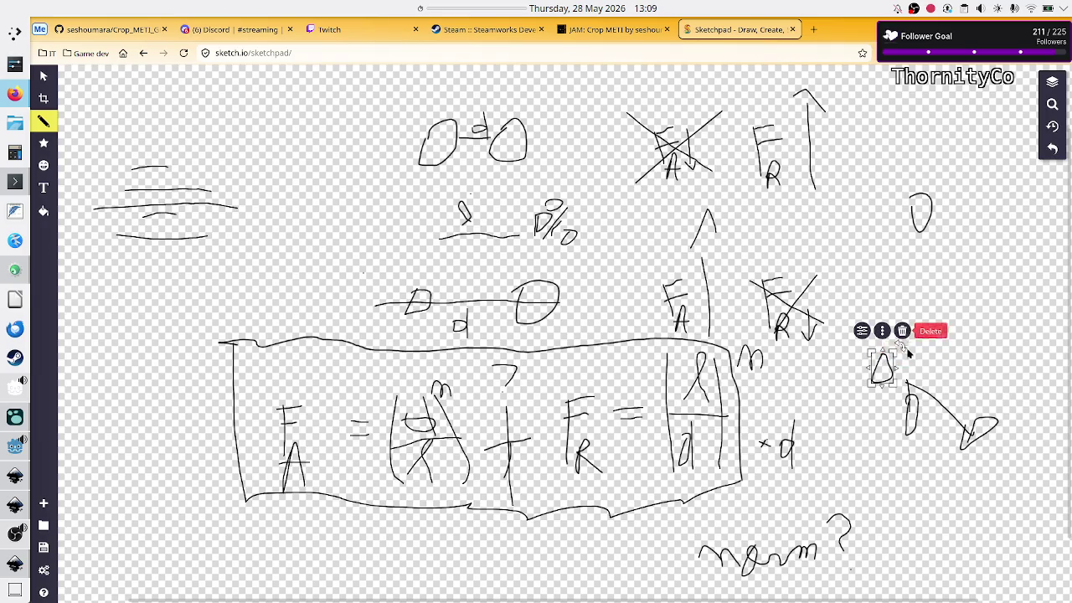
mouse_move(922, 215)
mouse_down()
mouse_move(912, 321)
mouse_move(981, 239)
mouse_move(976, 252)
mouse_up()
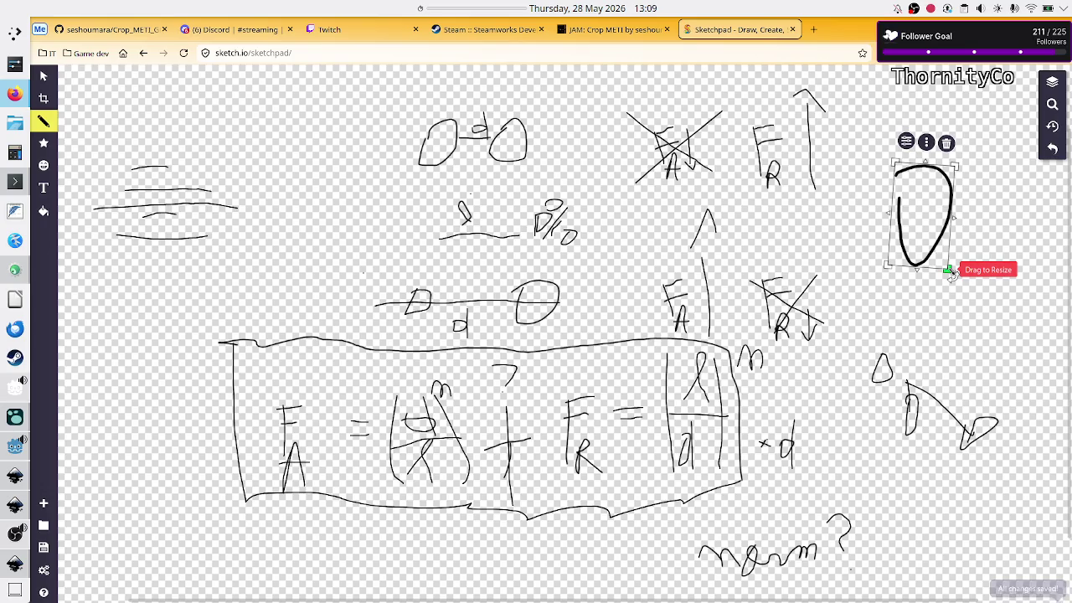
key(ctrl+z)
drag(916, 239, 906, 305)
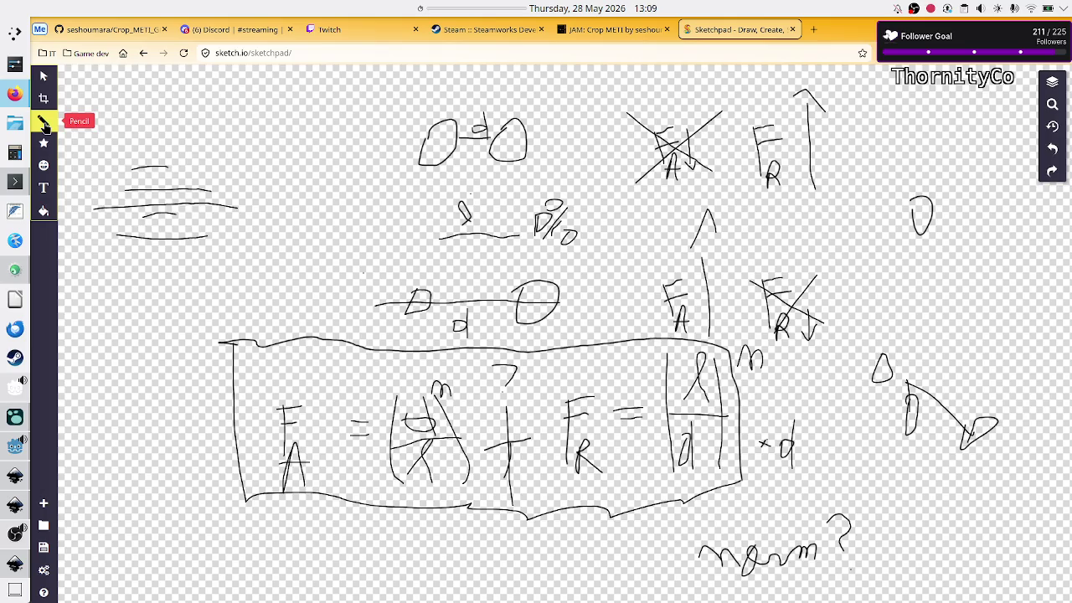
click(44, 124)
click(122, 107)
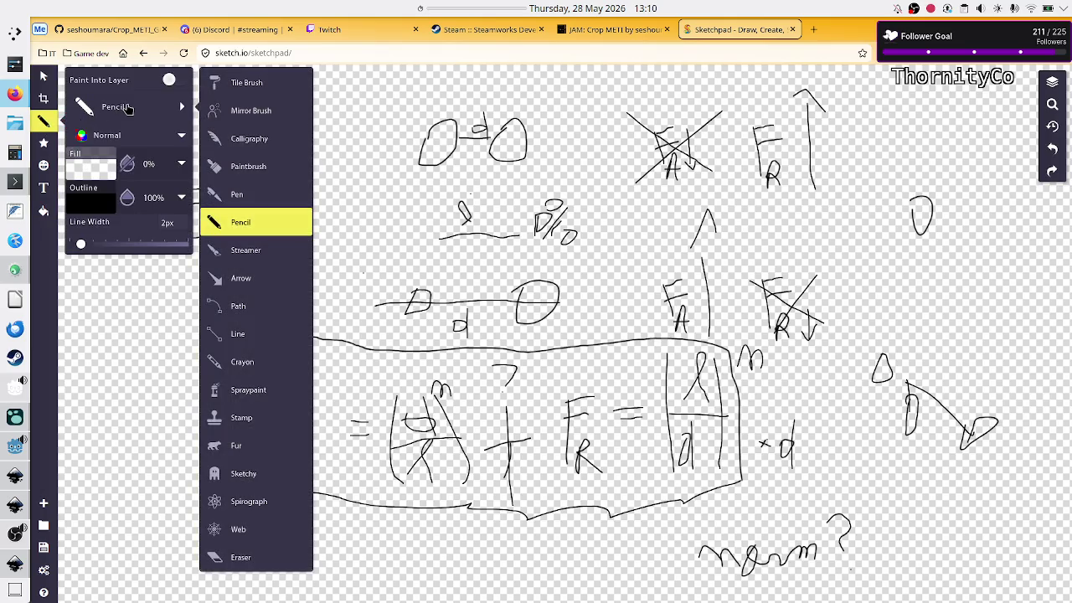
click(251, 222)
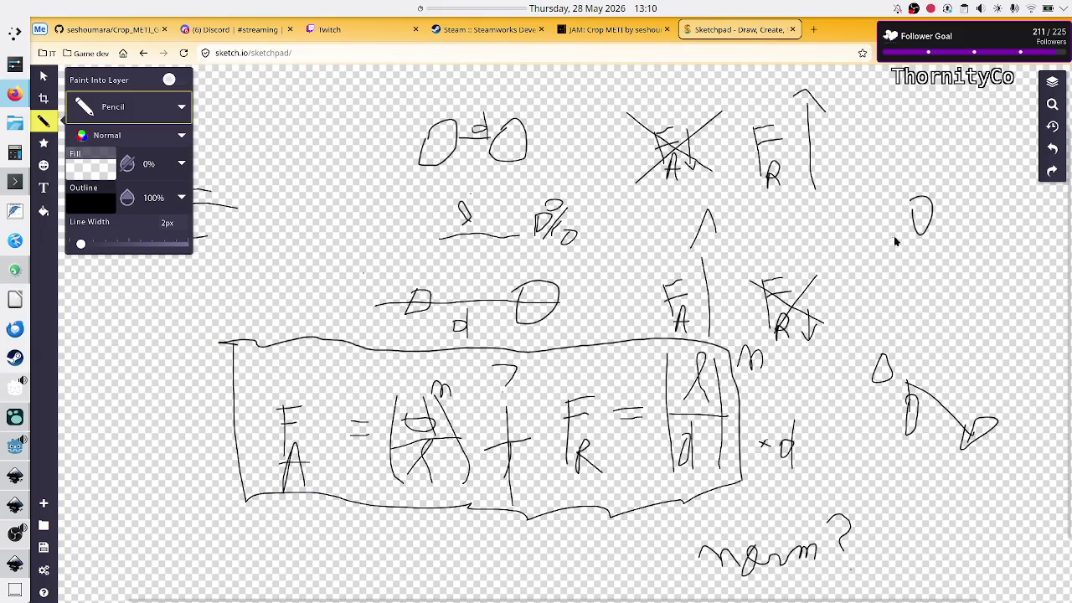
drag(900, 238, 893, 352)
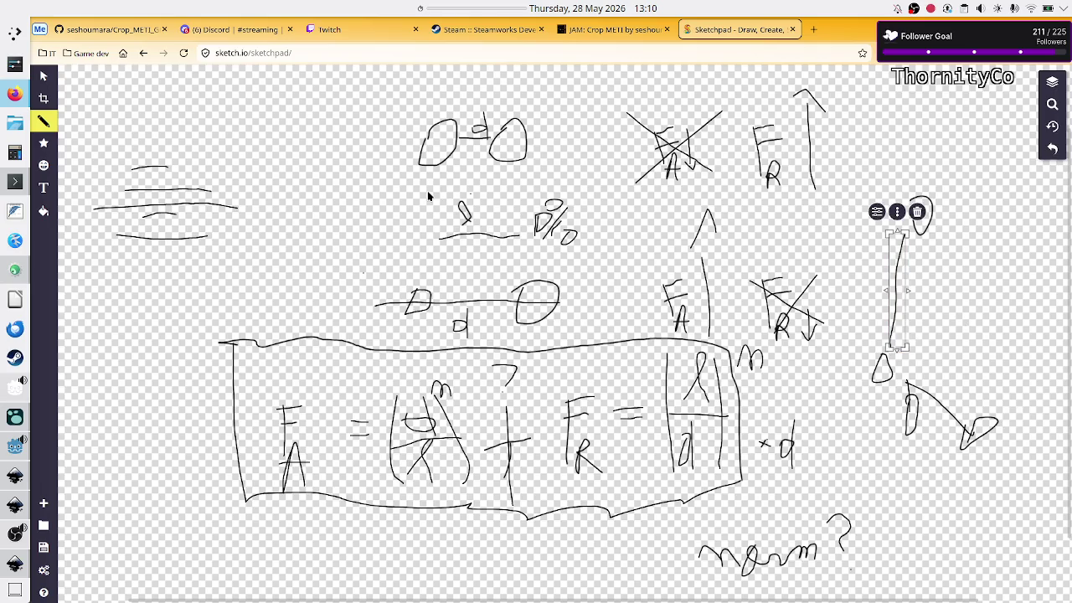
- Shorten the right vertical stroke, shift it further right, and raise the small circle beside it
click(44, 76)
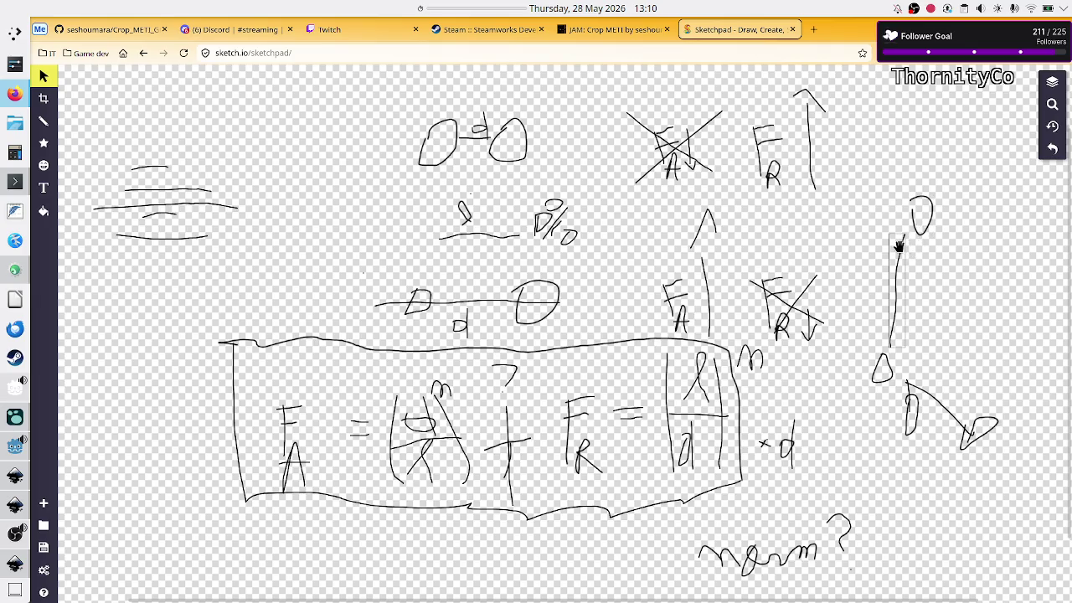
click(898, 245)
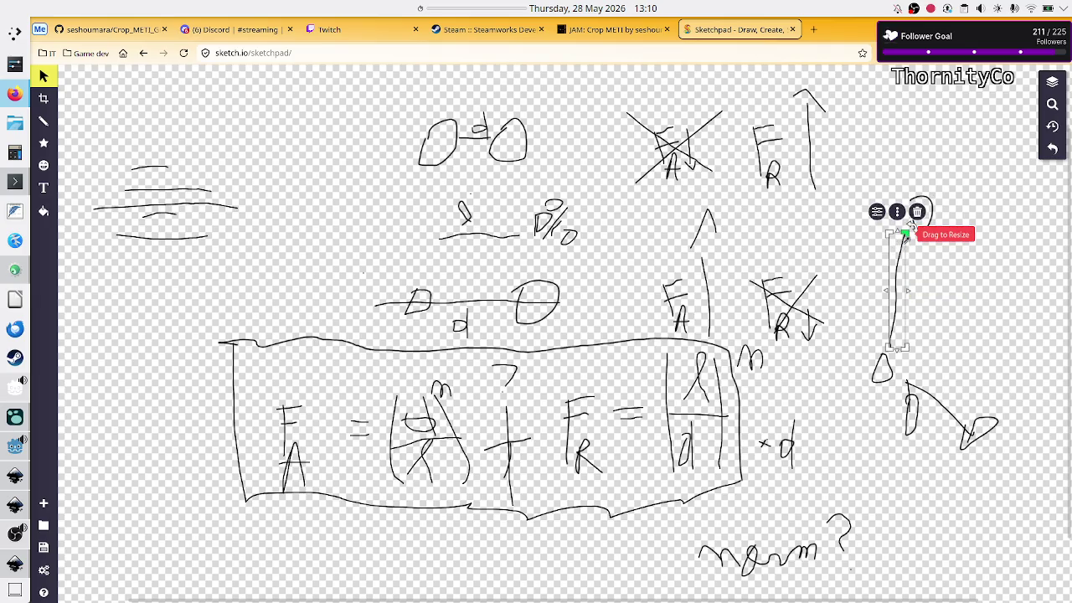
drag(910, 226, 896, 286)
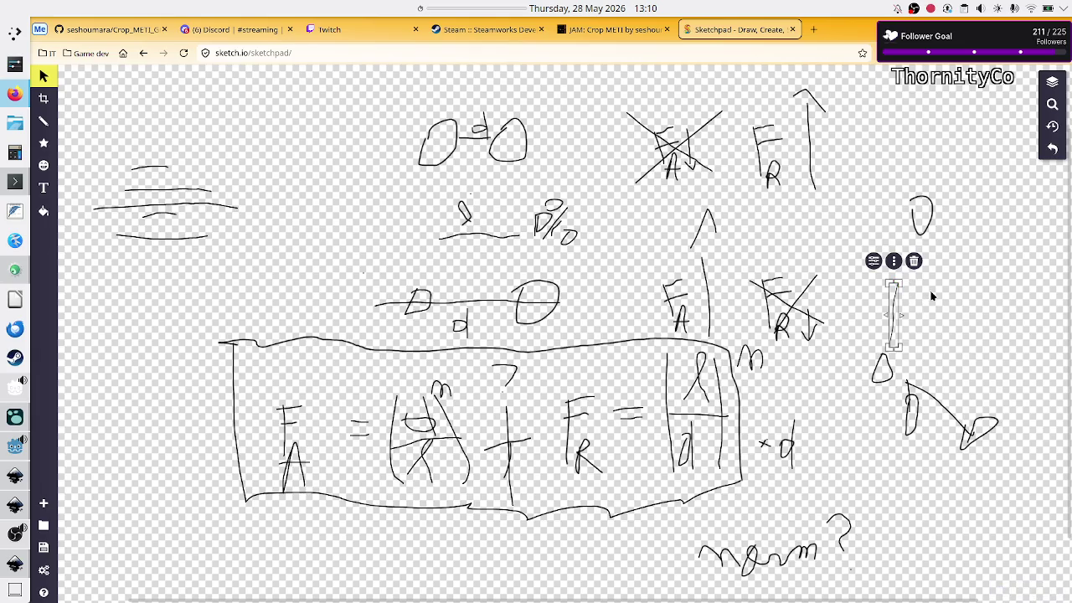
click(932, 295)
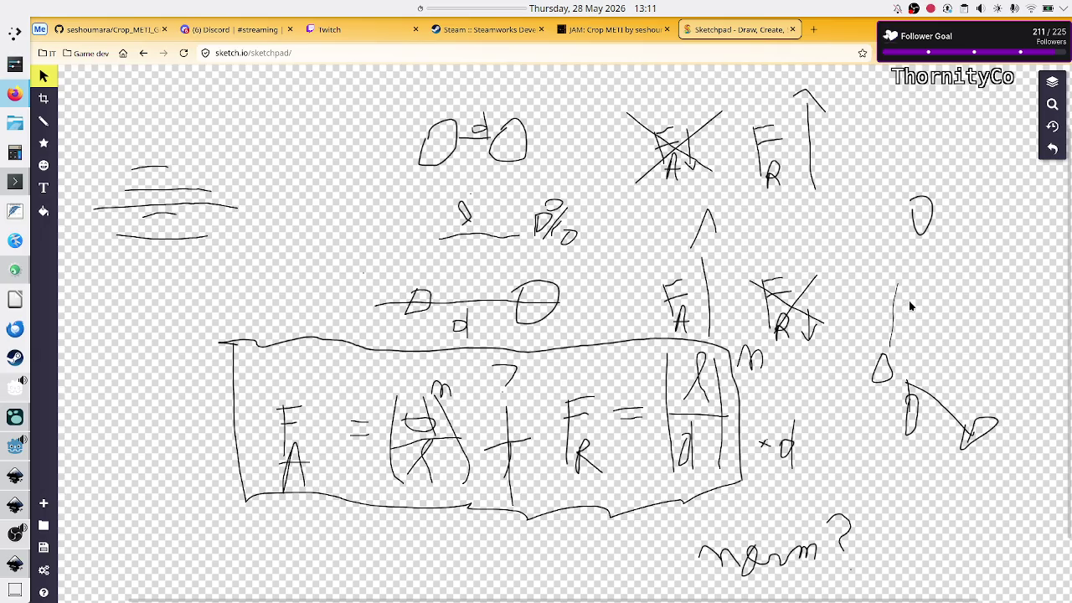
drag(893, 310, 971, 305)
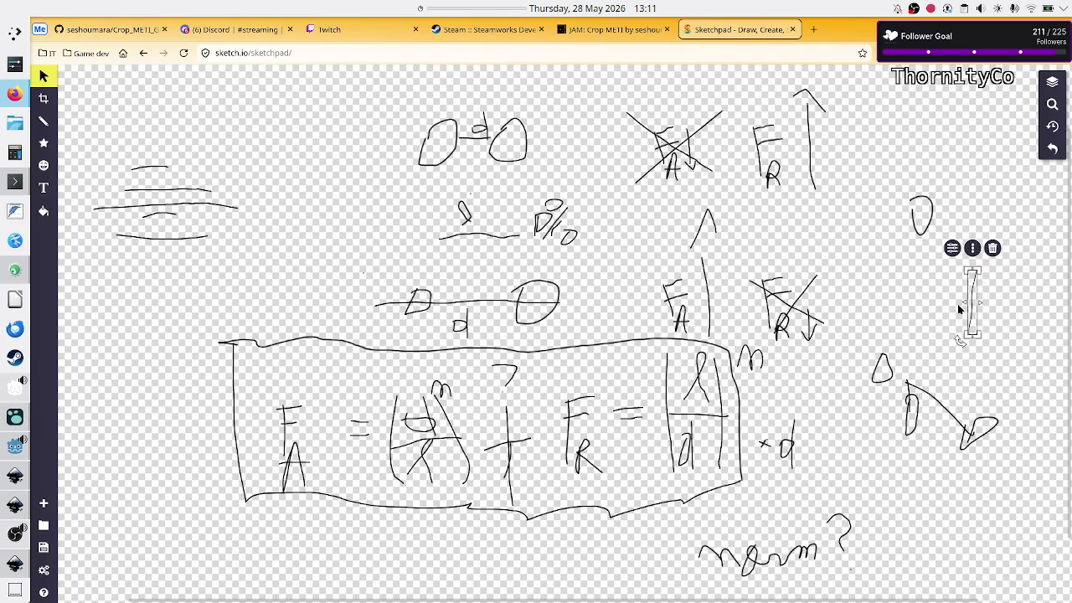
click(910, 291)
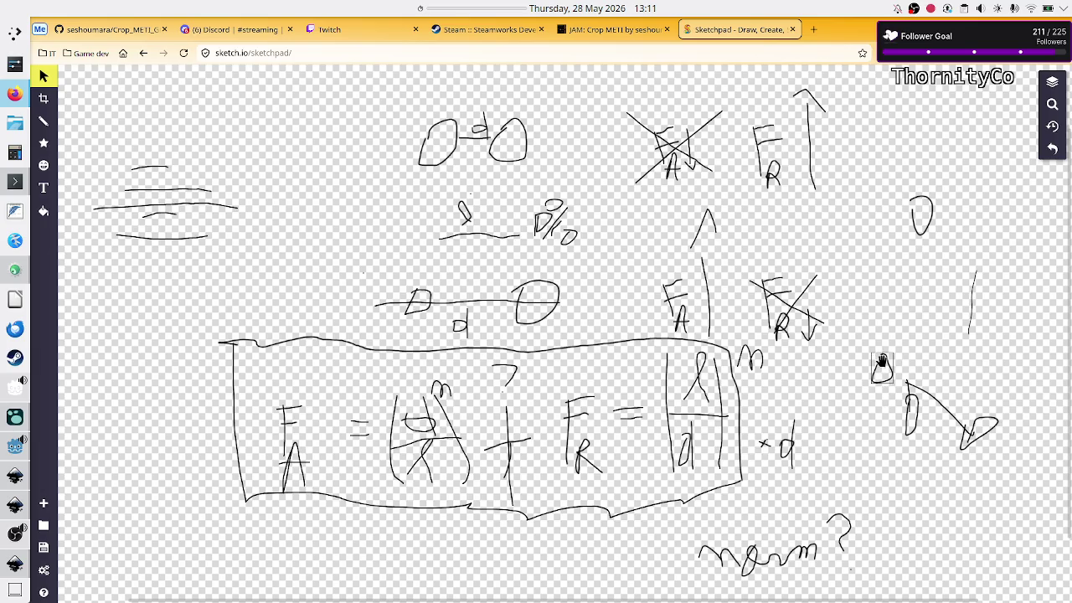
drag(882, 362, 883, 325)
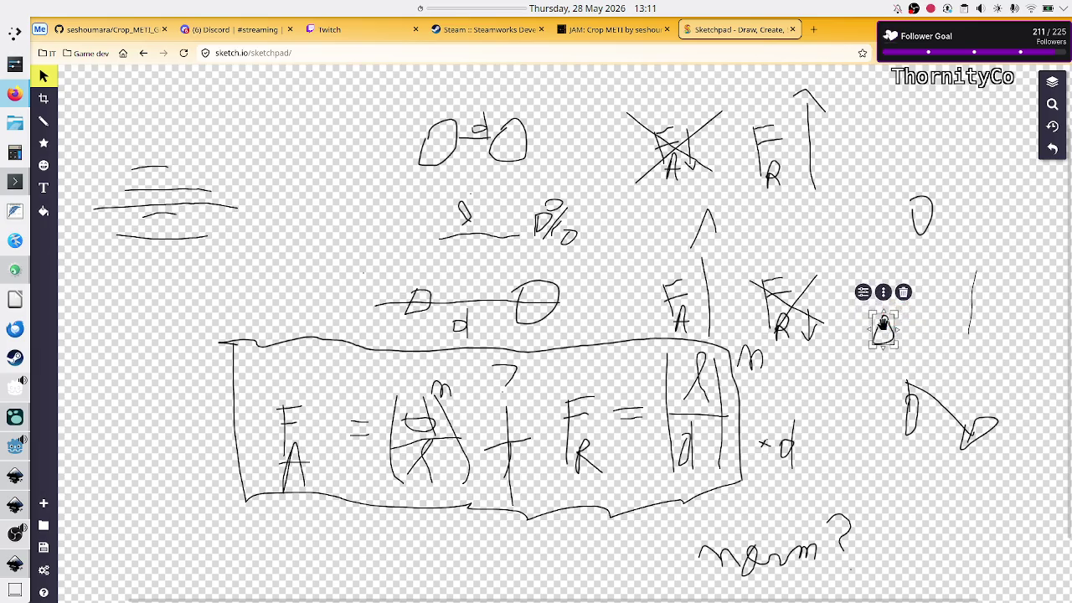
click(948, 361)
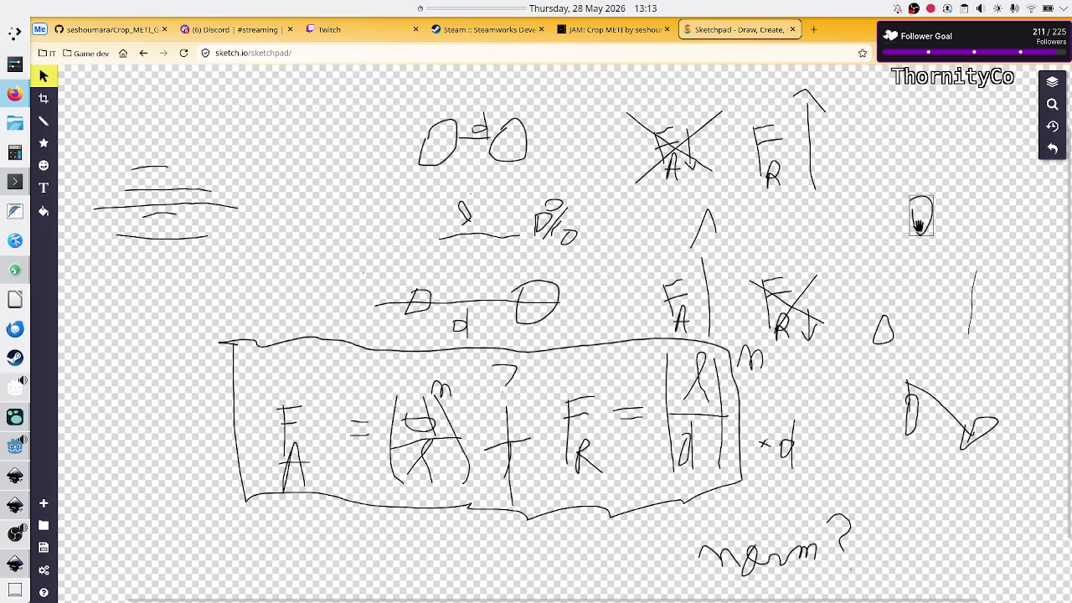
- Move the upper-right circle stroke down and slightly left, near the other small circles
mouse_move(918, 224)
mouse_down()
mouse_move(909, 262)
mouse_move(911, 219)
mouse_move(916, 267)
mouse_up()
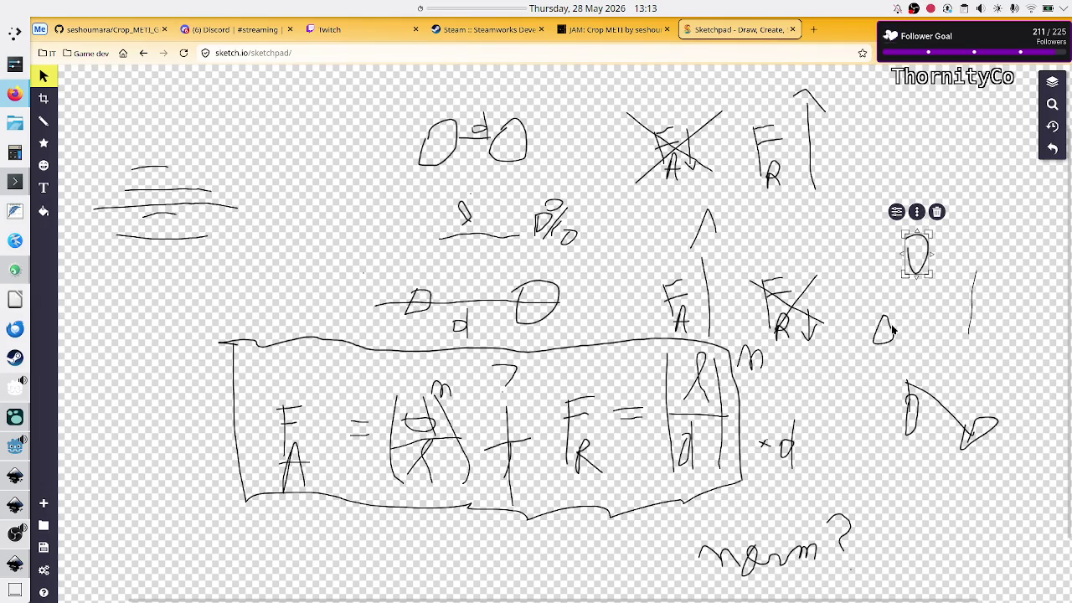
drag(917, 248, 909, 256)
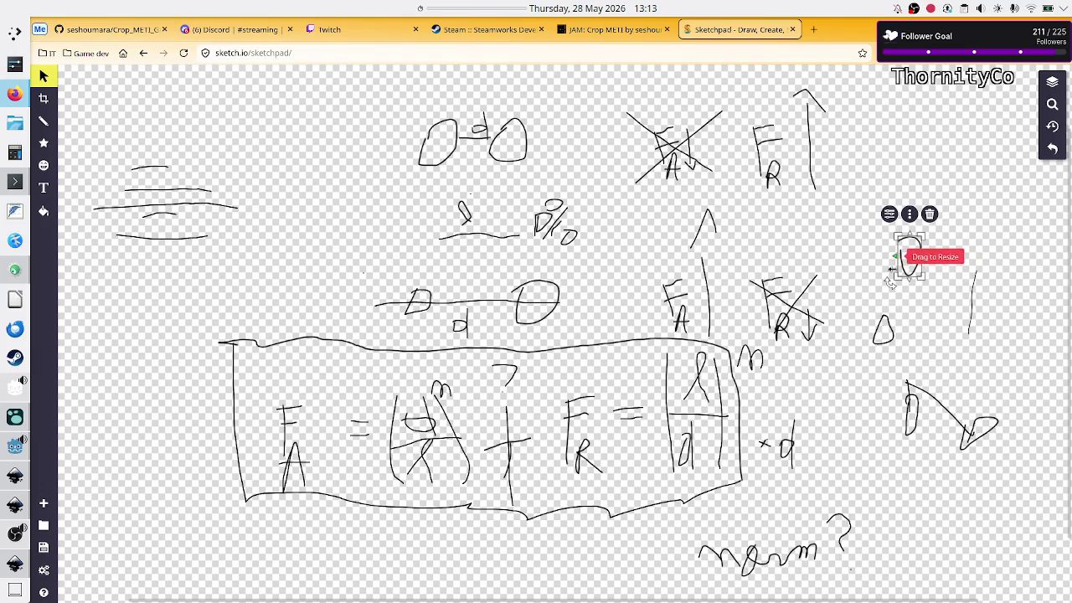
click(872, 299)
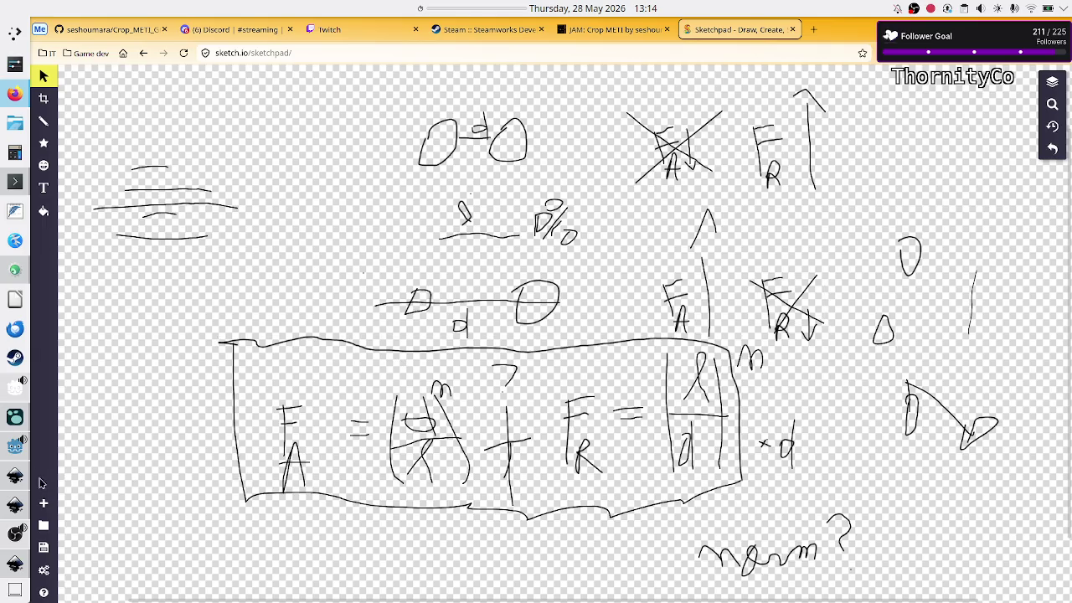
click(19, 451)
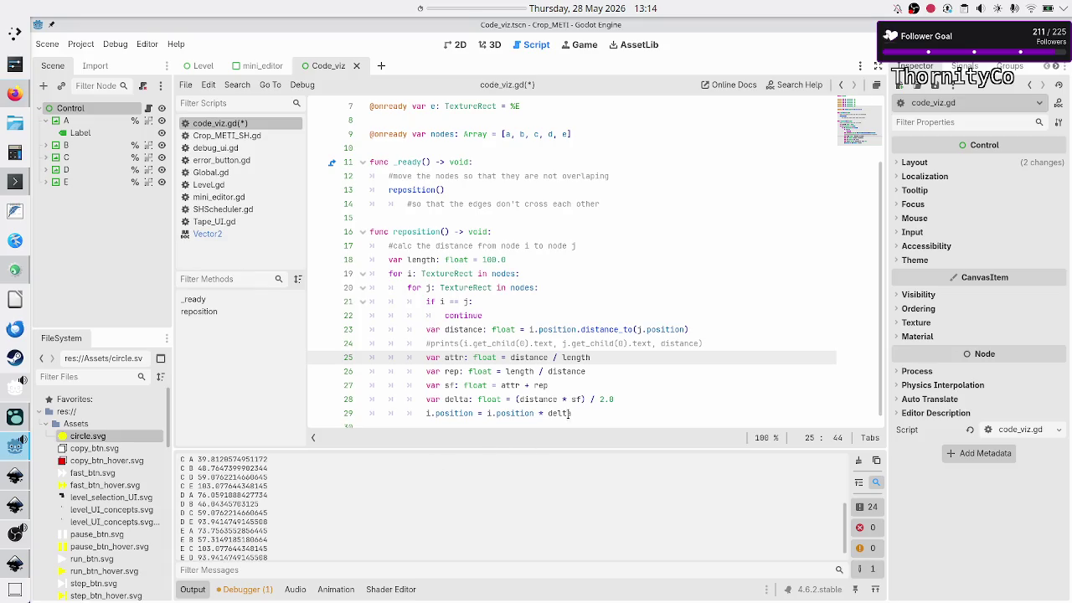
- Add 'j.position = j.position + delta' as line 30 and a break line after it, then save code_viz.gd
click(496, 413)
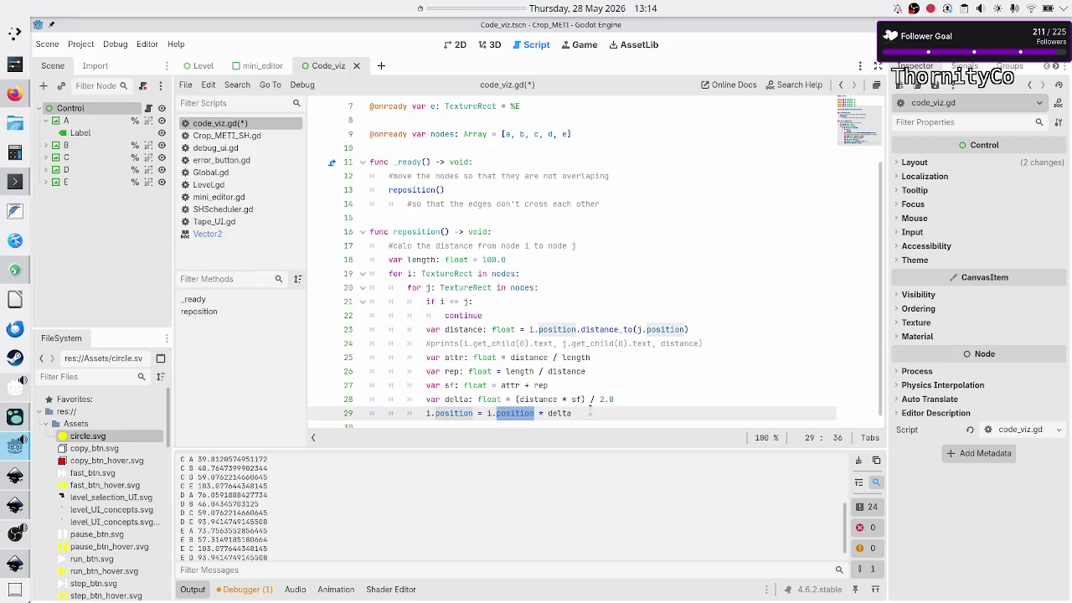
key(Return)
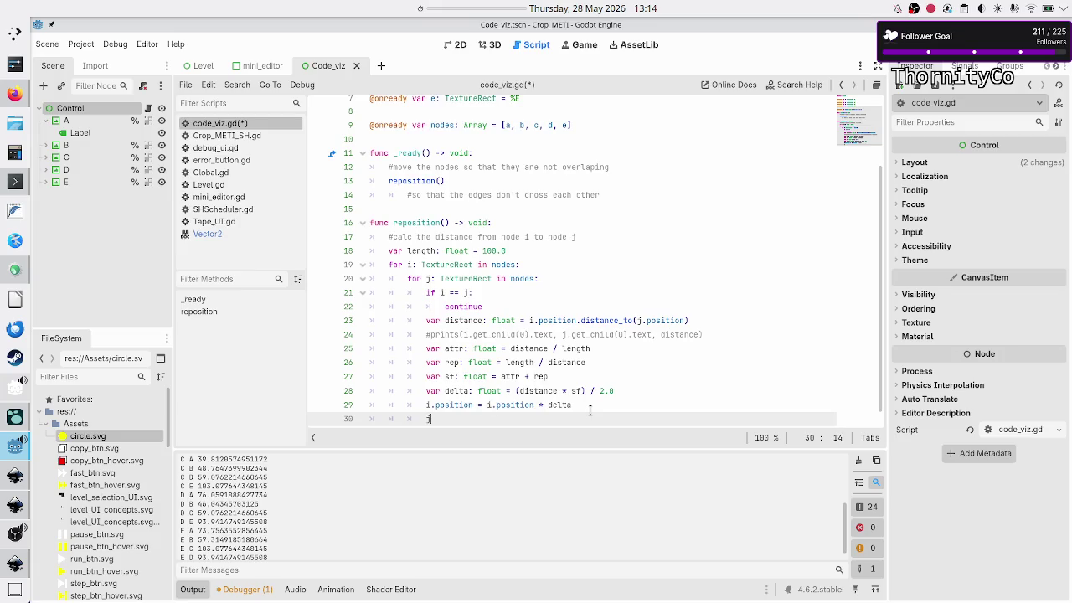
text(.posi)
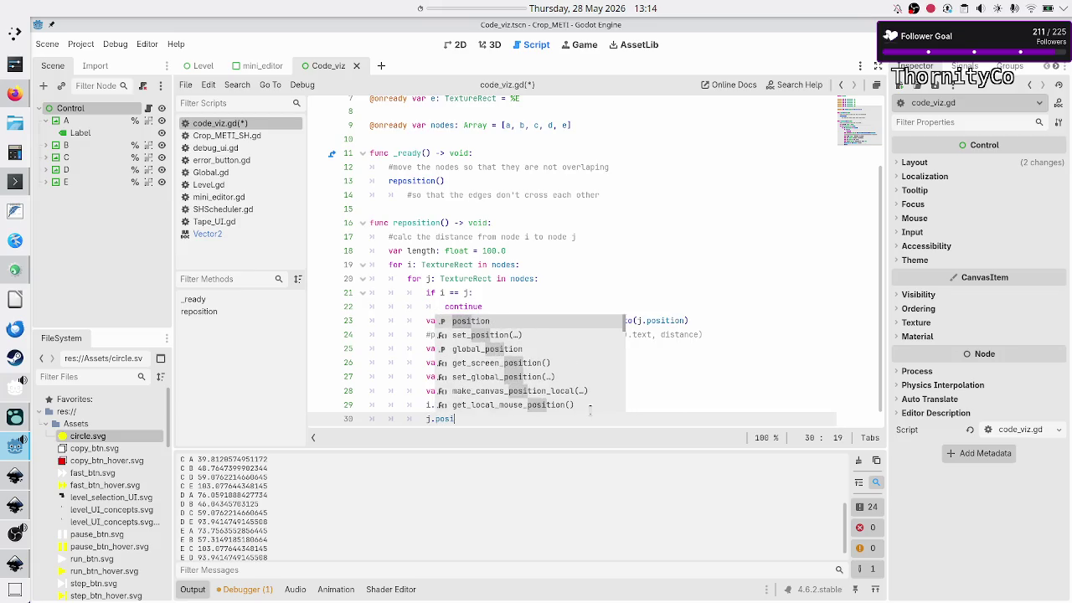
key(Return)
text(j.posi)
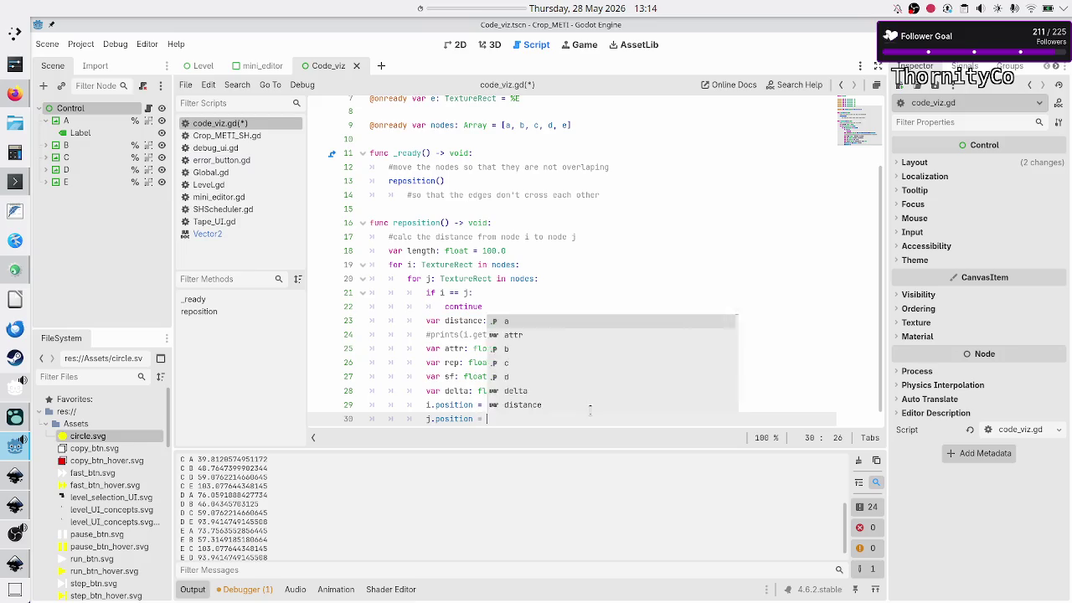
key(Return)
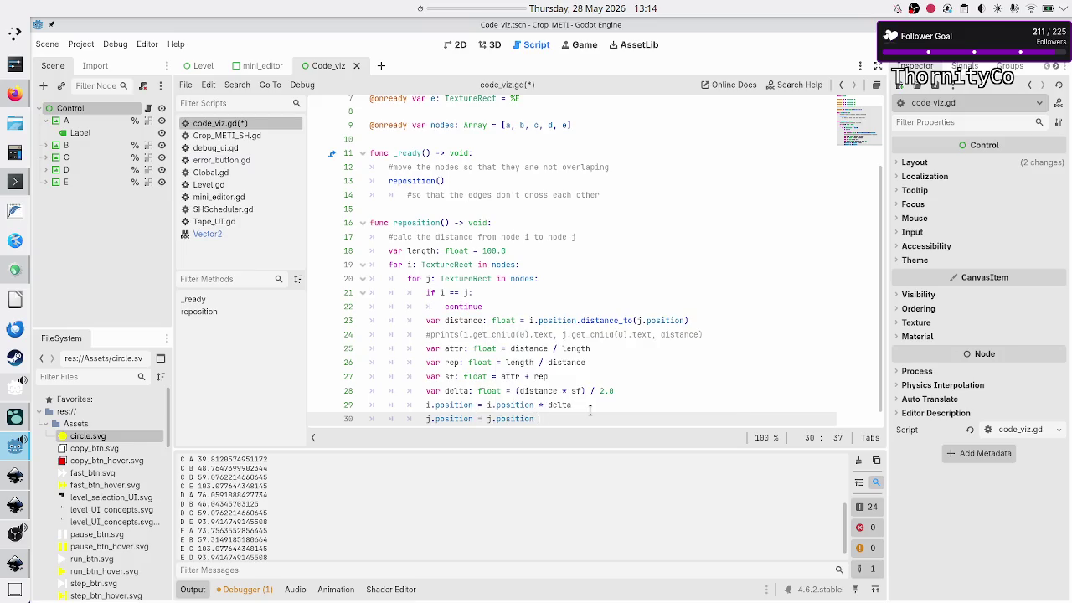
text(* delta)
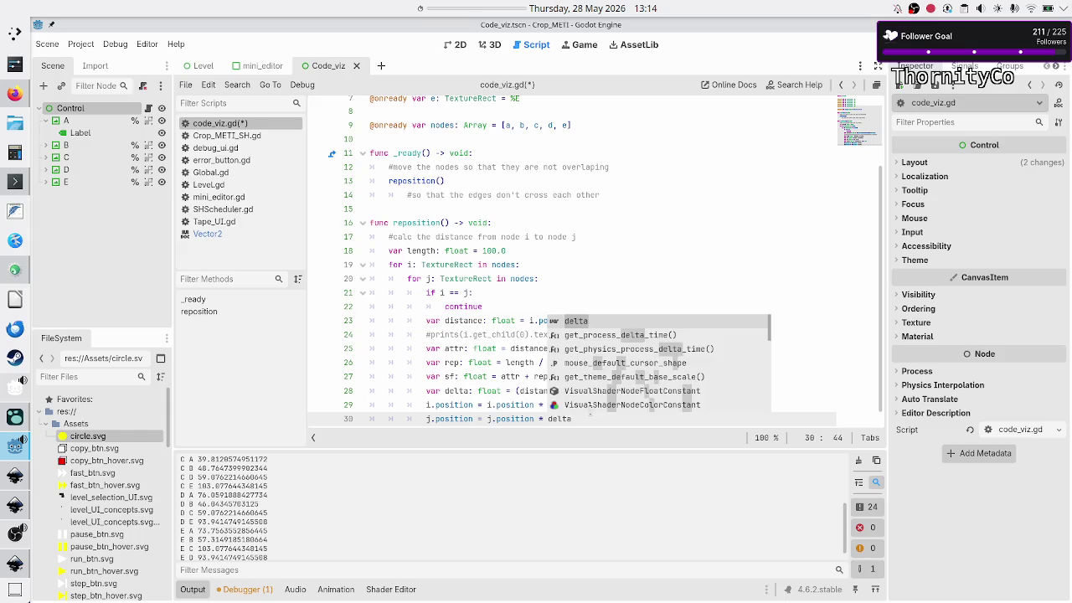
key(Escape)
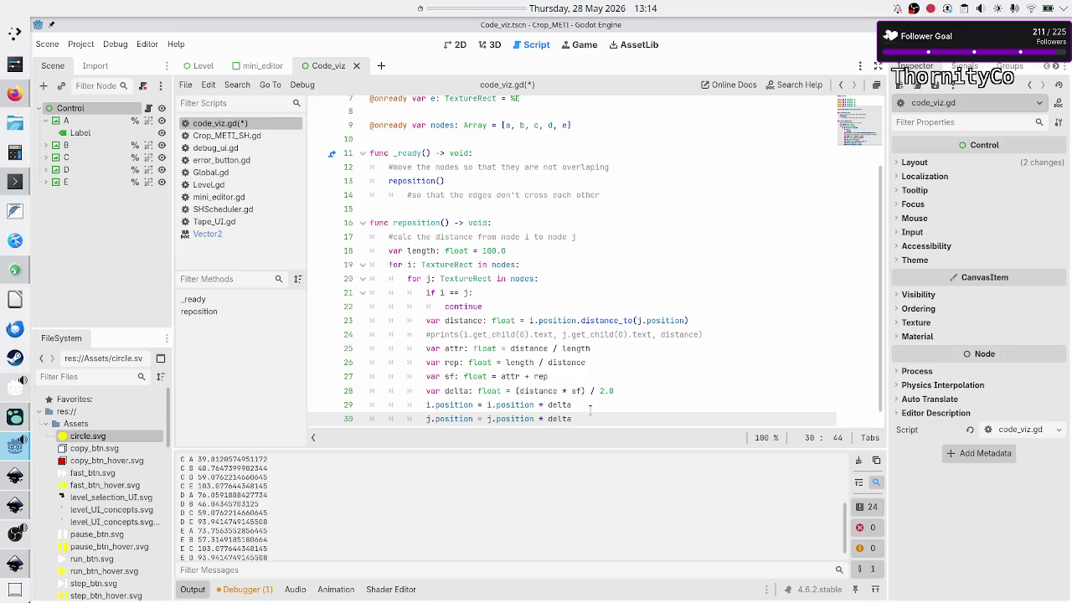
key(Return)
text(break)
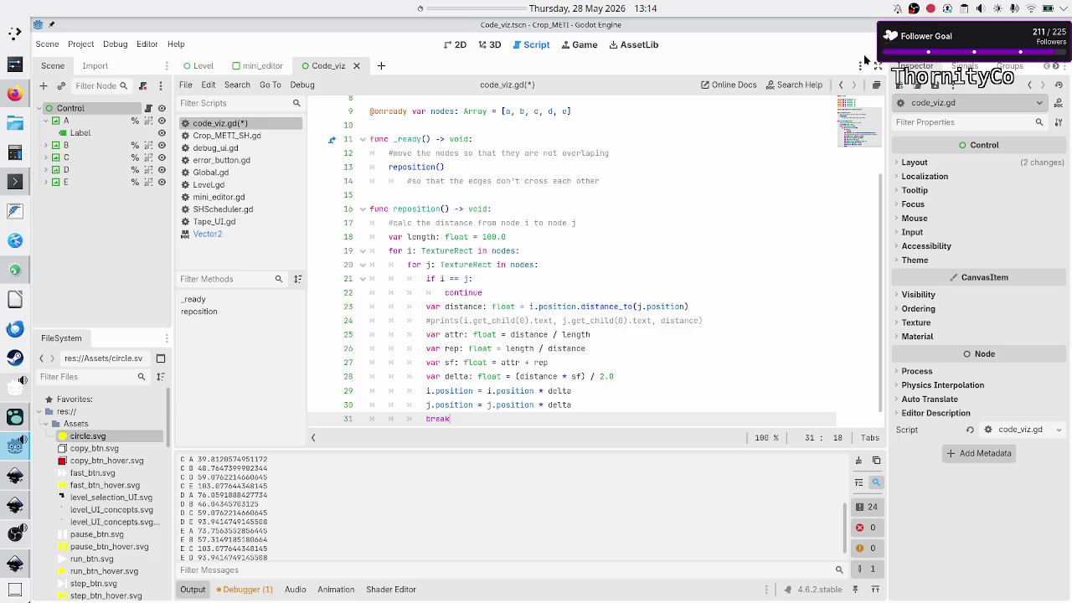
key(ctrl+s)
click(449, 47)
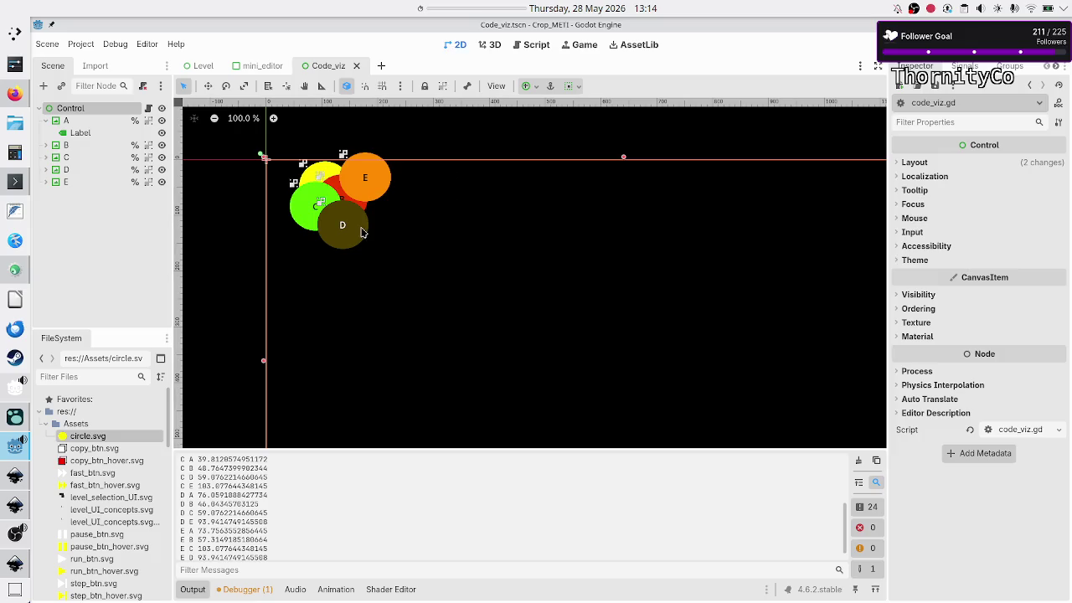
- Drag circles D, C and E away from the others, nudge B up-right, and save the Code_viz scene
drag(362, 233, 435, 316)
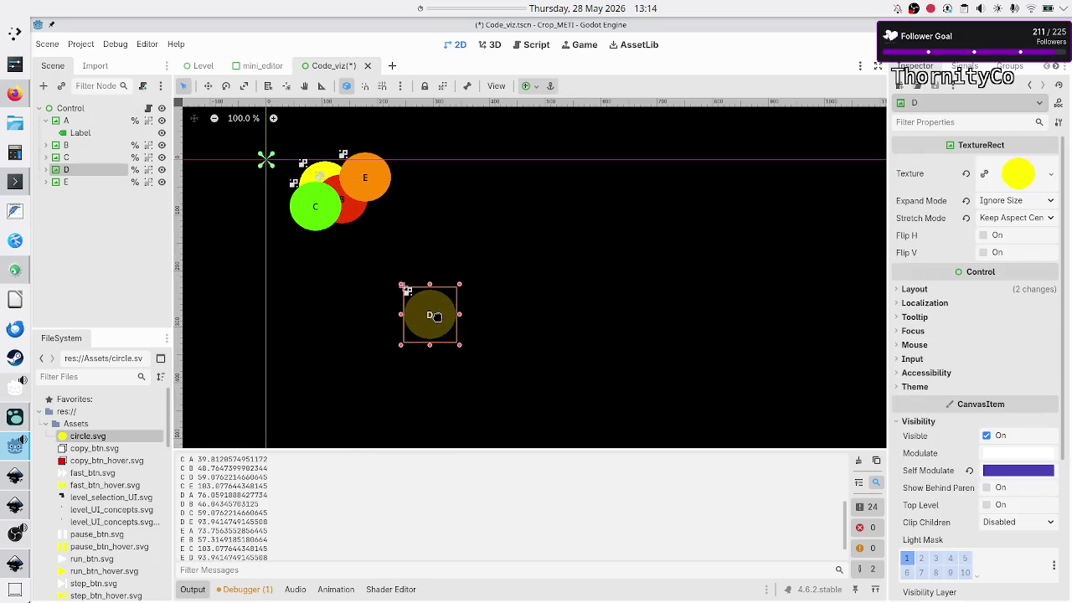
drag(318, 207, 325, 292)
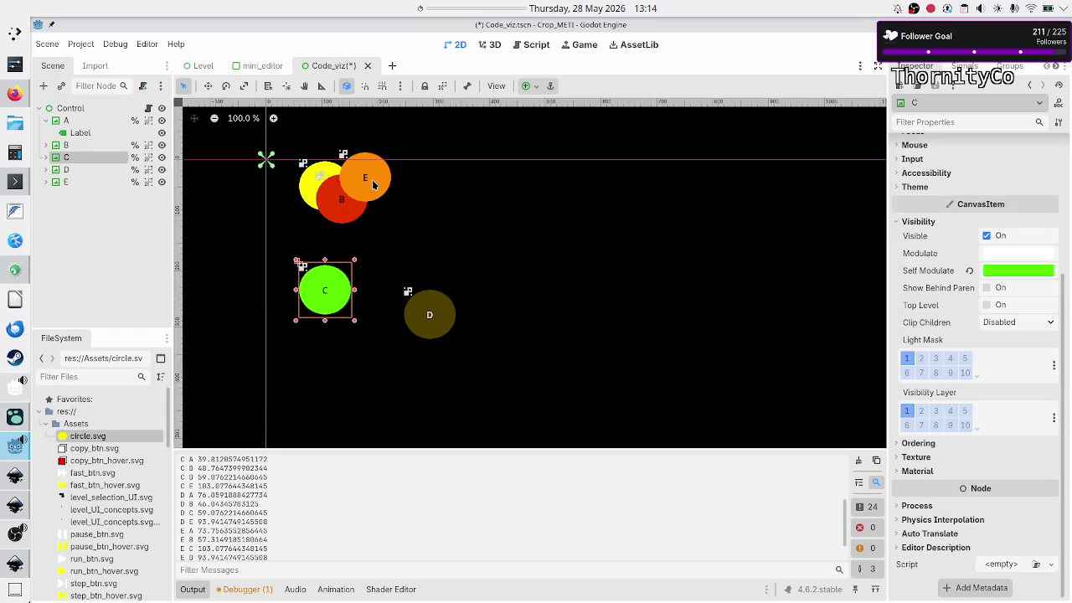
drag(374, 187, 512, 250)
mouse_move(331, 196)
mouse_down()
mouse_move(363, 188)
mouse_move(343, 189)
mouse_up()
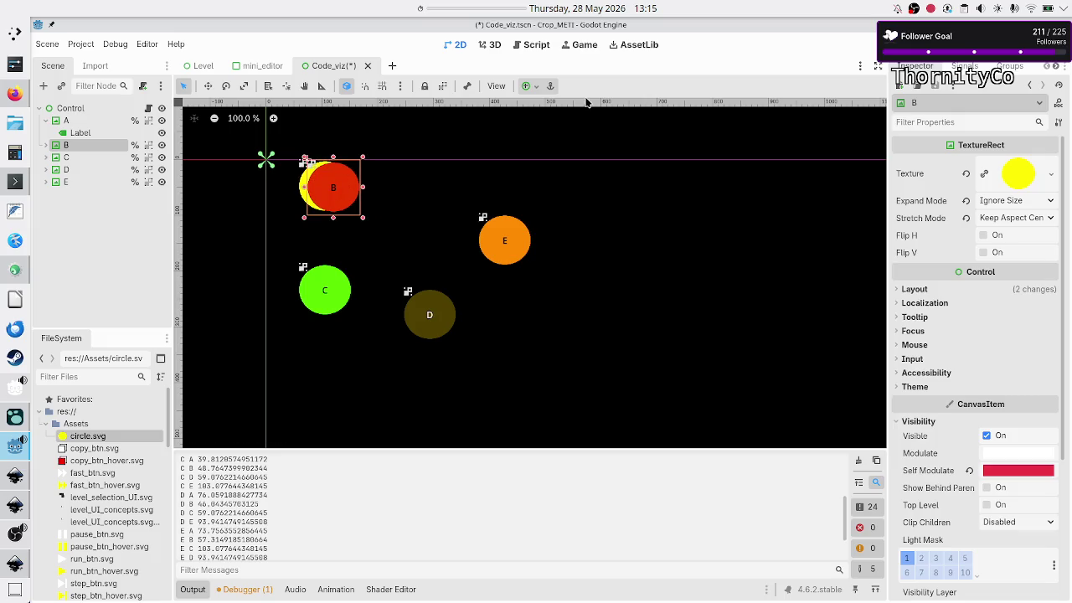
key(ctrl+s)
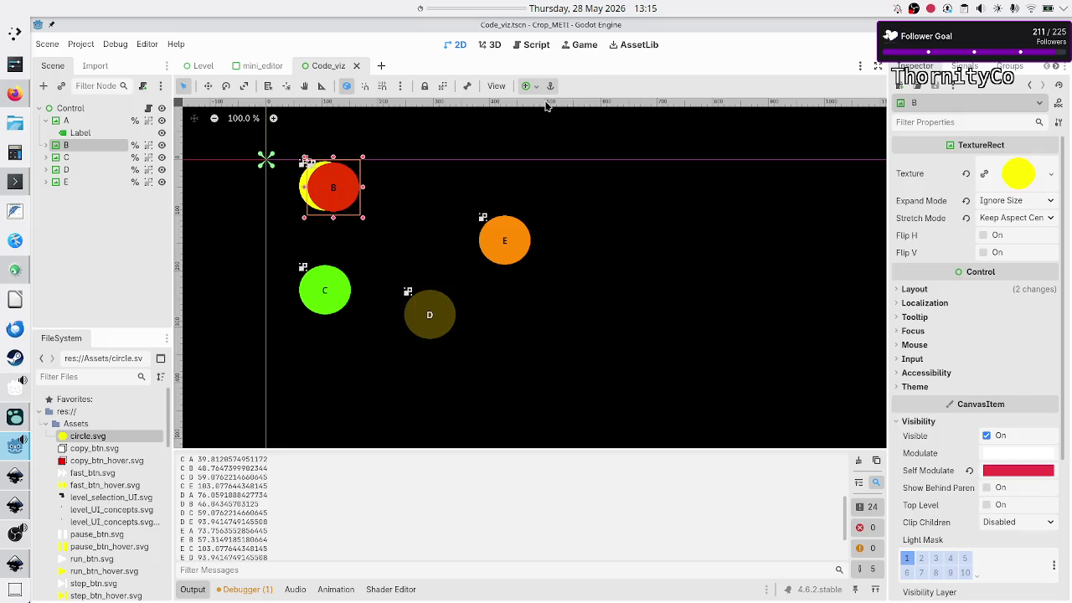
- Run the scene twice to test the repositioning, closing the game window each time
key(F6)
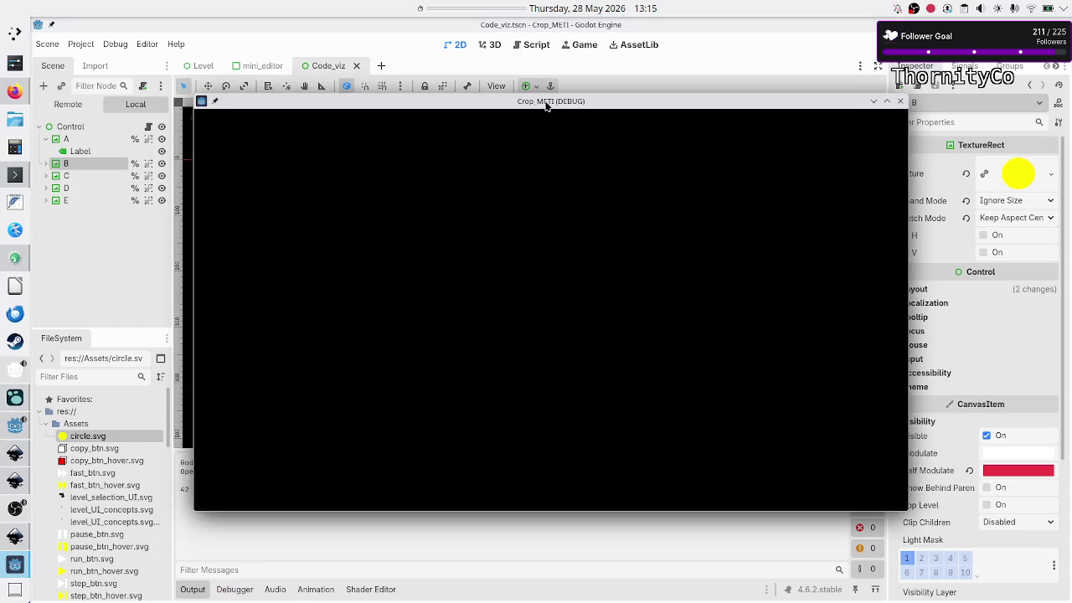
mouse_move(528, 103)
mouse_down()
mouse_move(568, 167)
mouse_move(617, 131)
mouse_move(550, 132)
mouse_up()
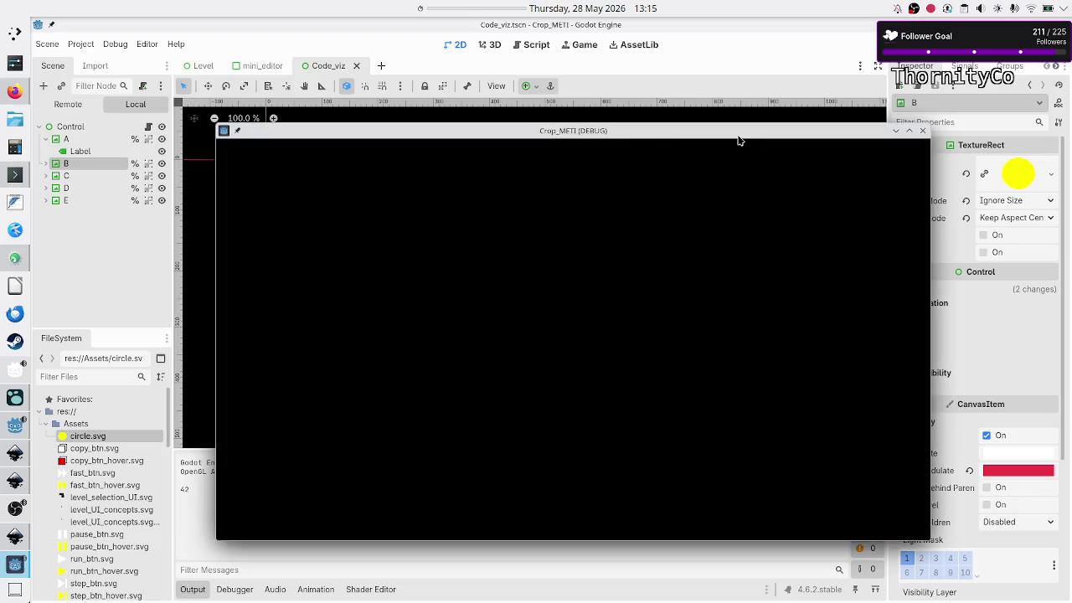
click(925, 132)
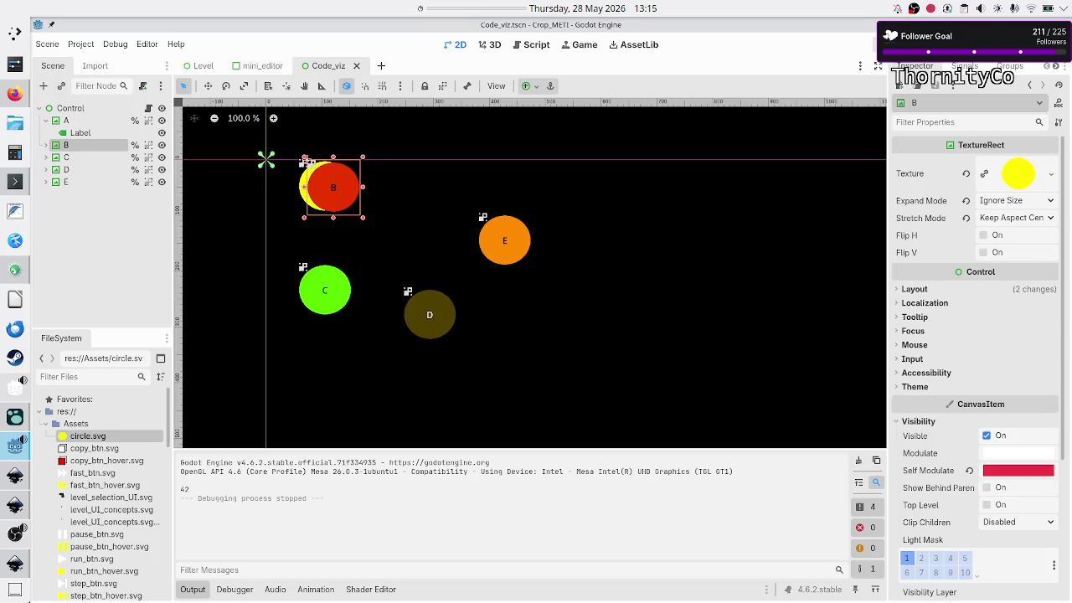
click(876, 44)
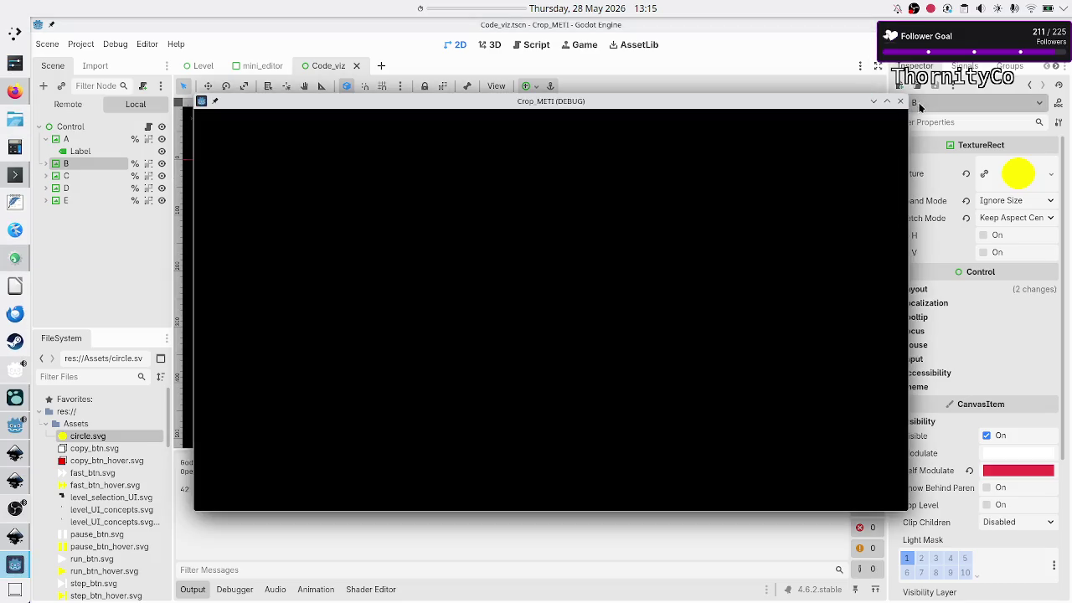
click(901, 101)
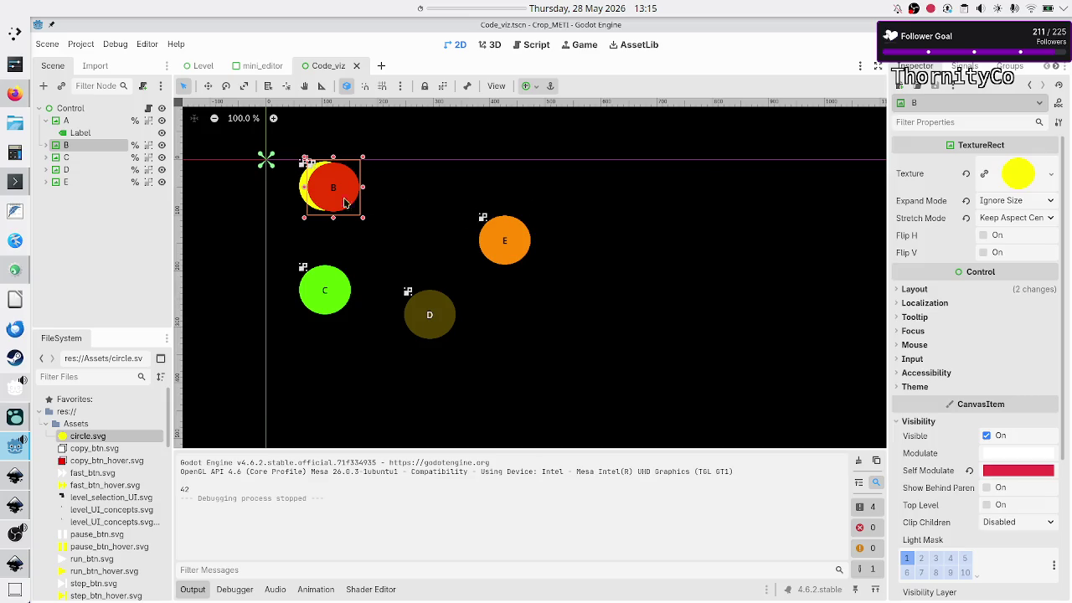
- Move circles A and B down and place B to the right of A at (169, 23)
click(288, 144)
drag(391, 242, 295, 156)
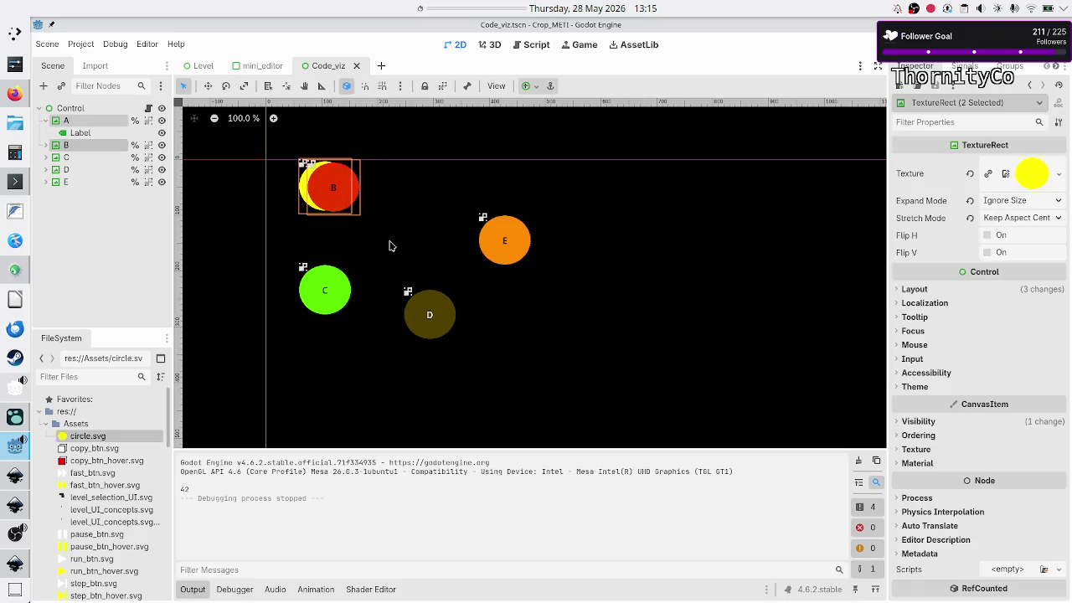
mouse_move(335, 194)
mouse_down()
mouse_move(338, 207)
mouse_move(398, 208)
mouse_move(382, 192)
mouse_move(387, 201)
mouse_up()
click(410, 218)
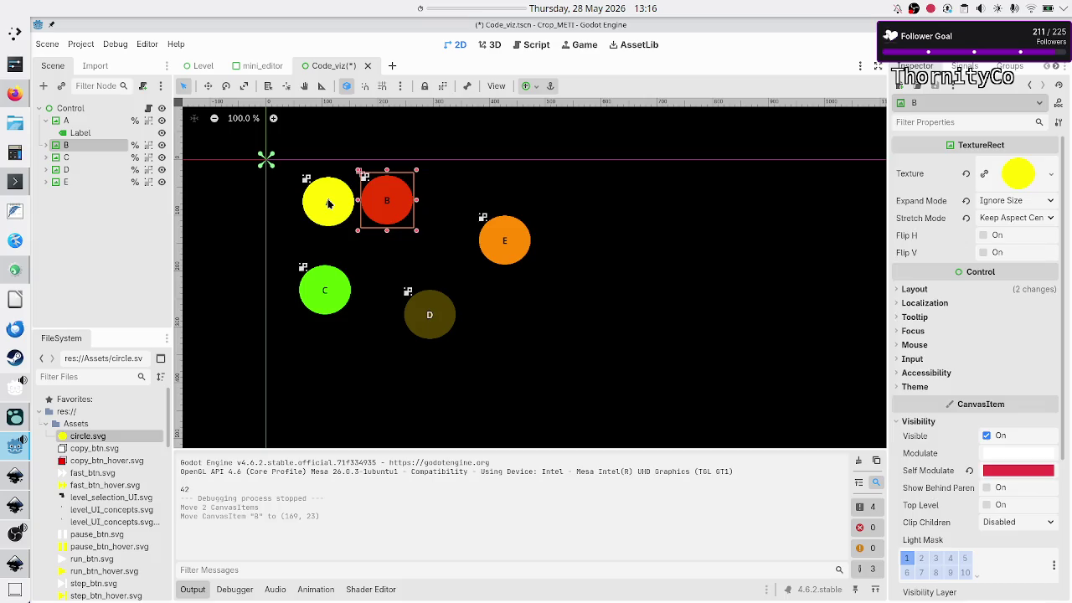
- Select circle A and expand its Layout Transform to show size 95 × 99 at position 64, 26
click(329, 201)
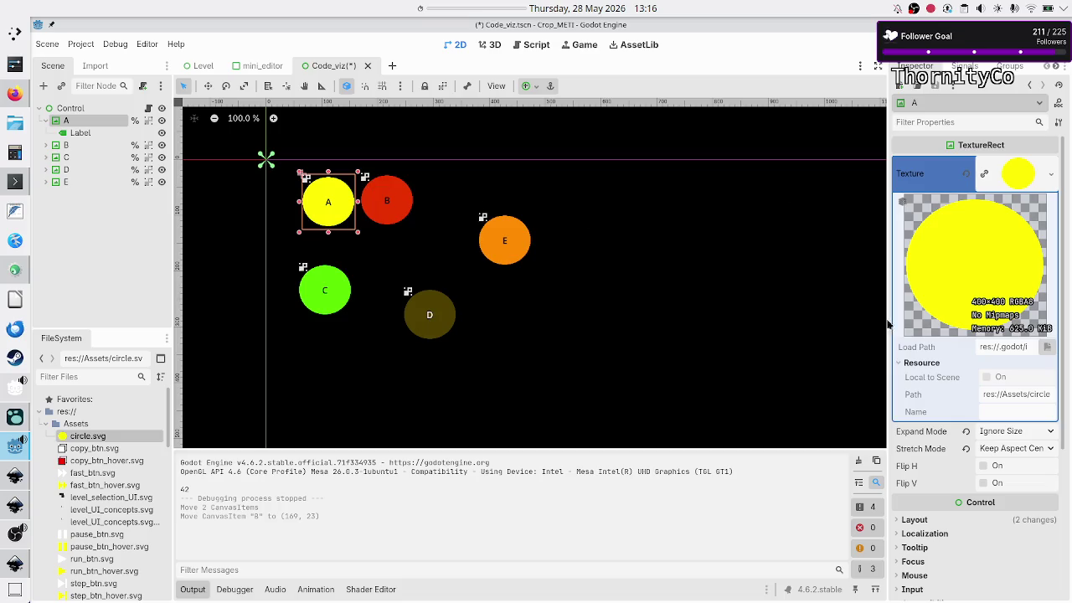
click(945, 525)
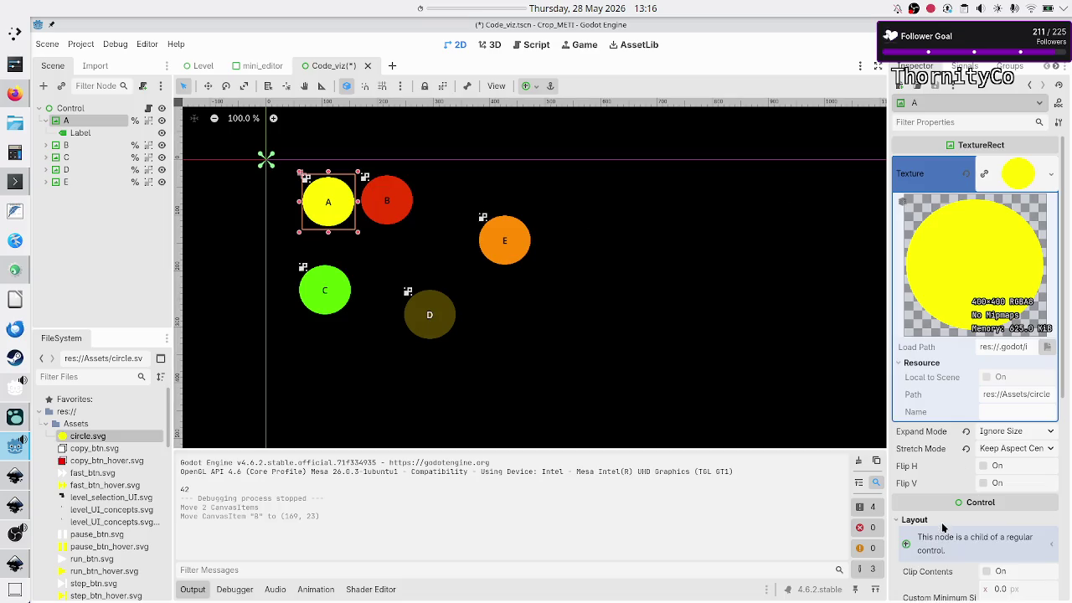
scroll(944, 528, down, 5)
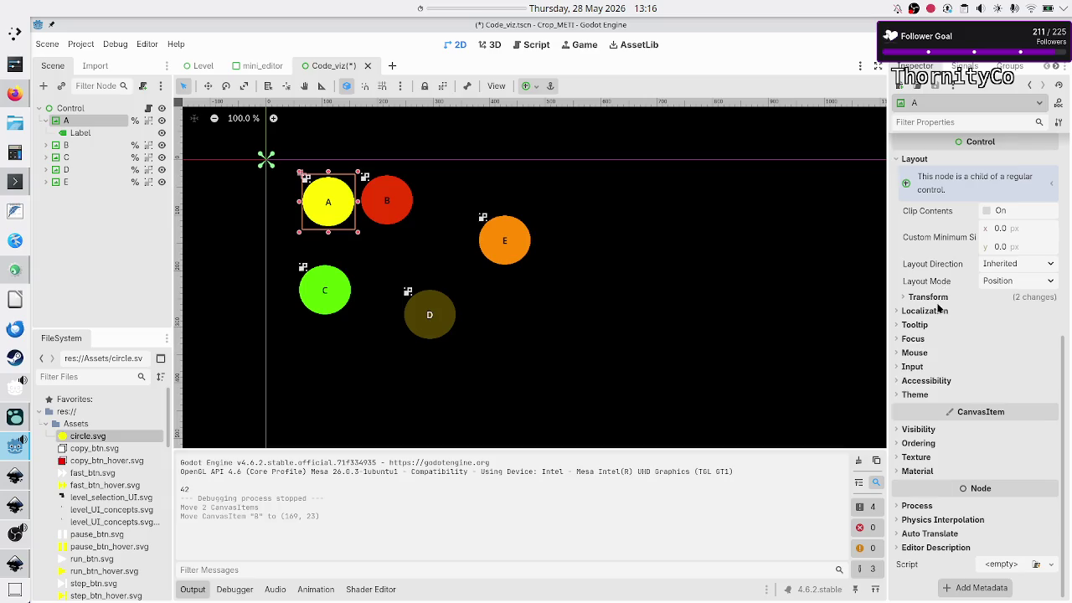
click(928, 298)
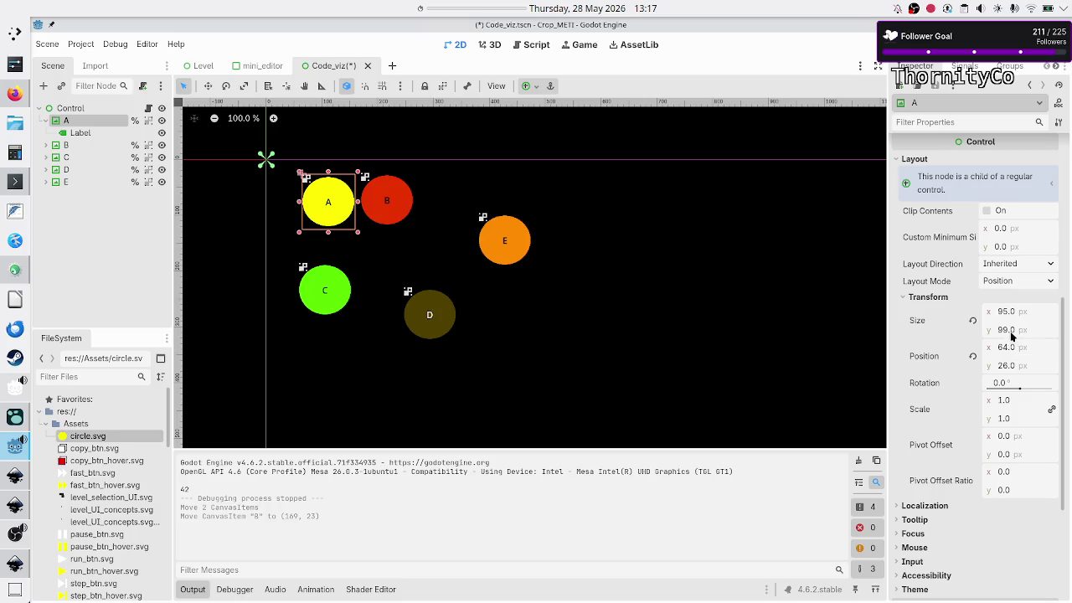
- Change reposition()'s length from 100.0 to 500.0 in code_viz.gd, then return to the 2D circles
click(148, 109)
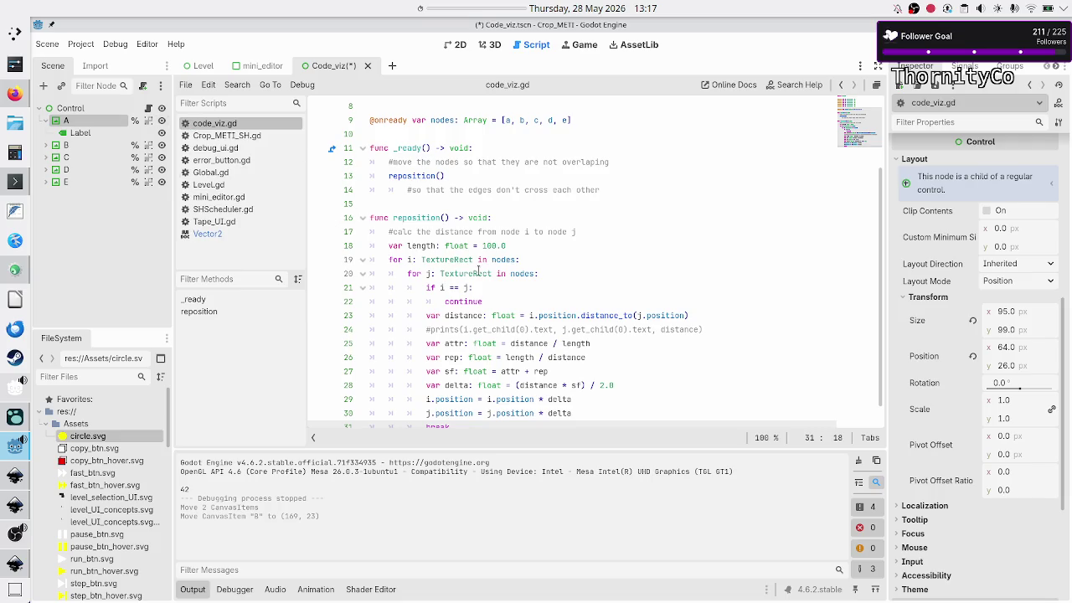
scroll(517, 274, down, 1)
click(483, 210)
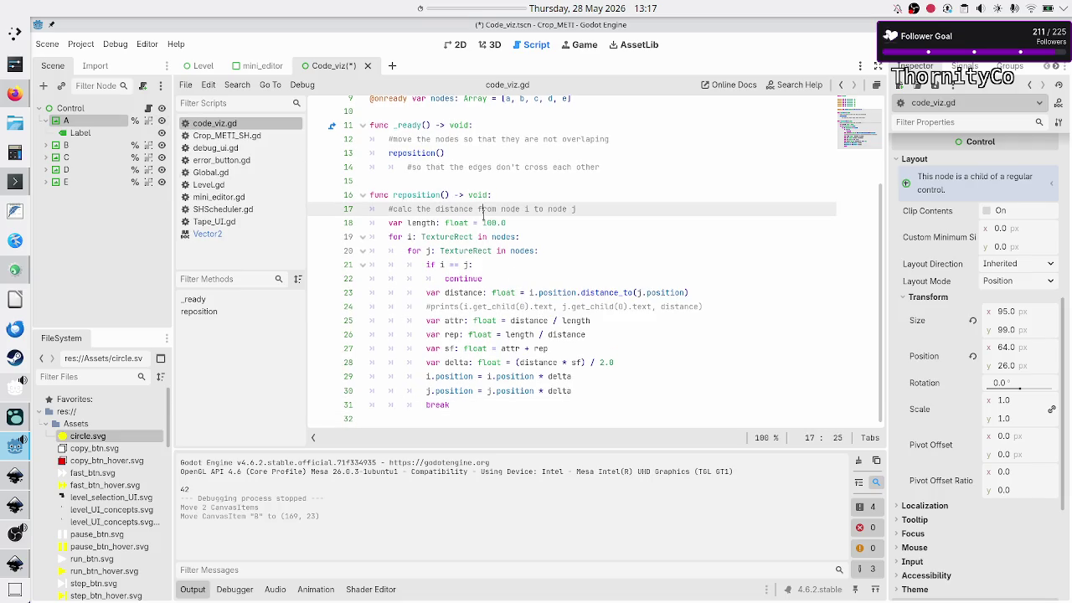
key(Down)
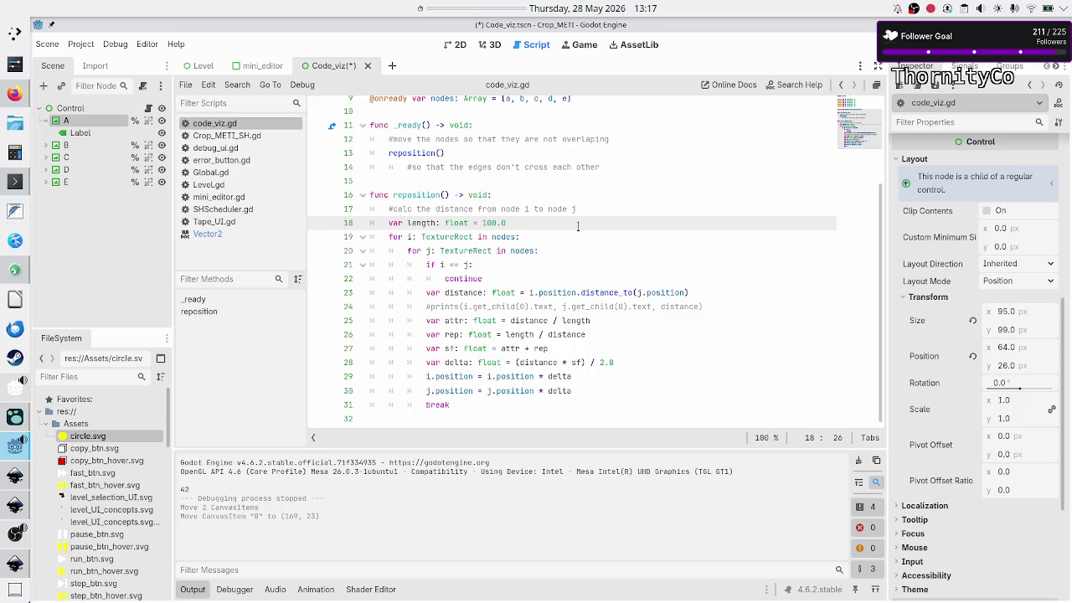
text(5)
click(567, 222)
click(457, 44)
click(392, 215)
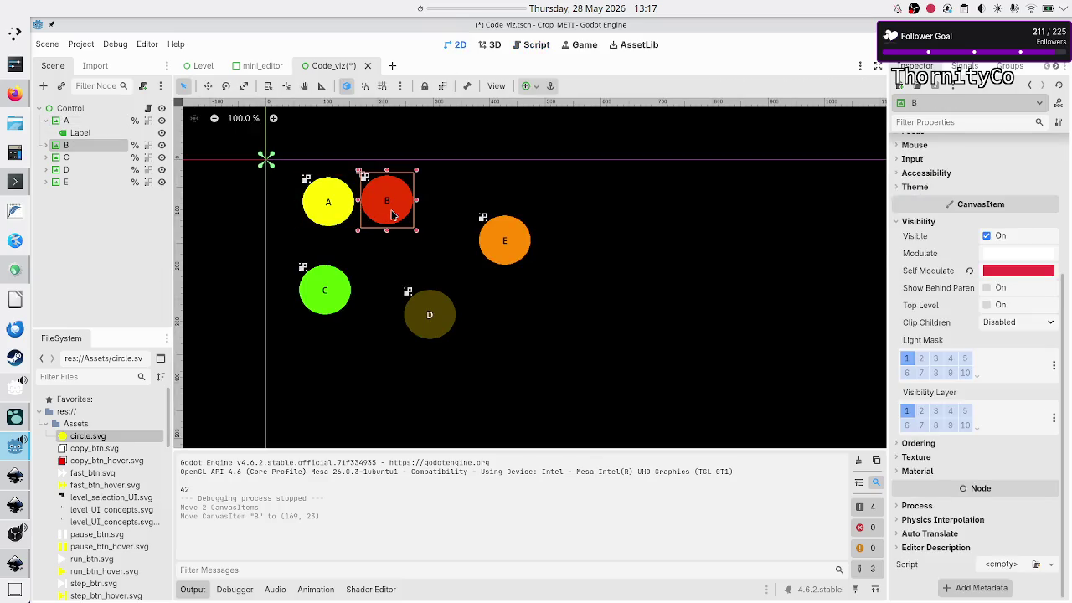
- Drag circle B further right of A, then test-run the scene with F5 and close the game
mouse_move(388, 210)
mouse_down()
mouse_move(378, 214)
mouse_move(422, 214)
mouse_up()
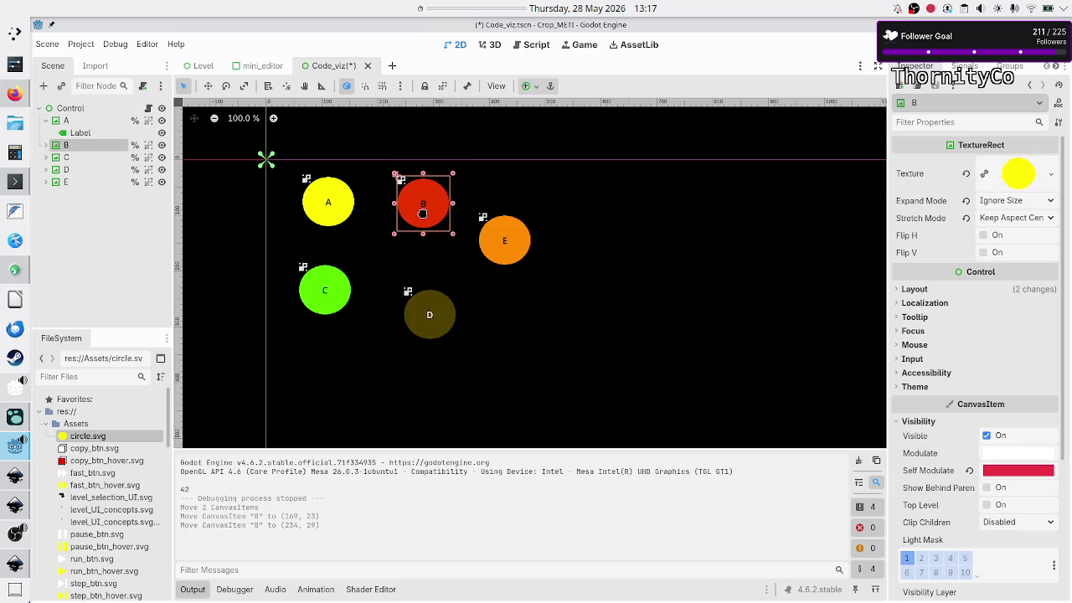
key(F5)
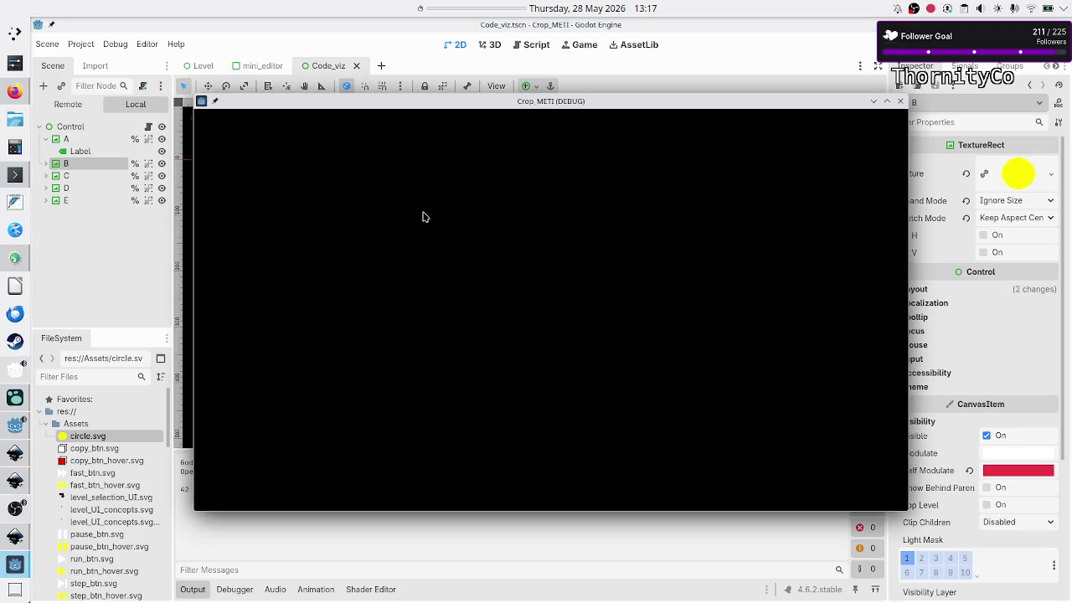
drag(595, 105, 606, 117)
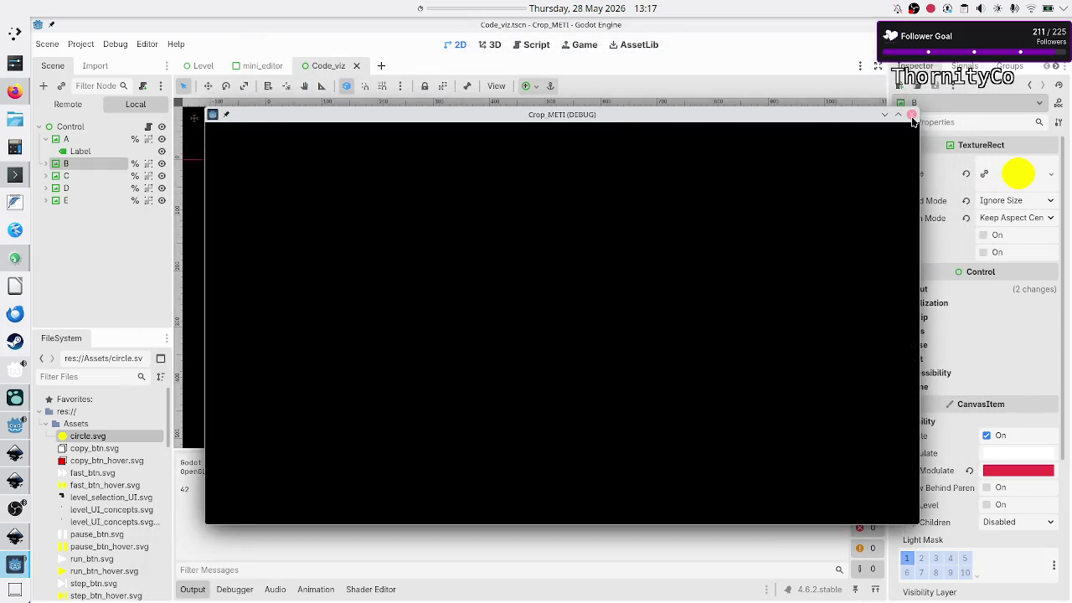
click(912, 114)
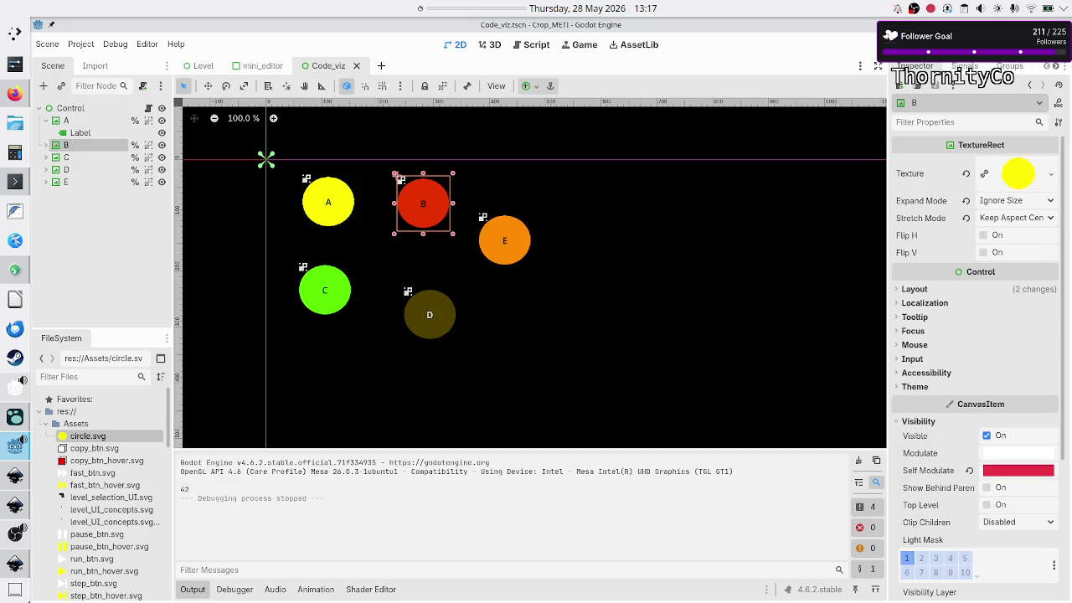
key(F5)
- Reopen code_viz.gd and scroll through the reposition() function
click(533, 45)
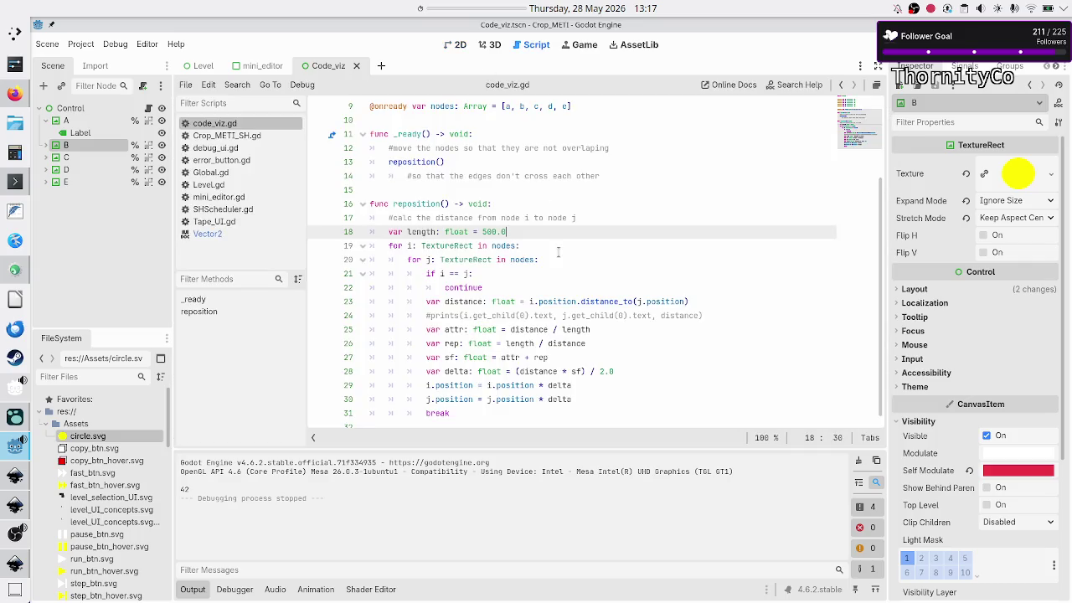
scroll(487, 279, down, 1)
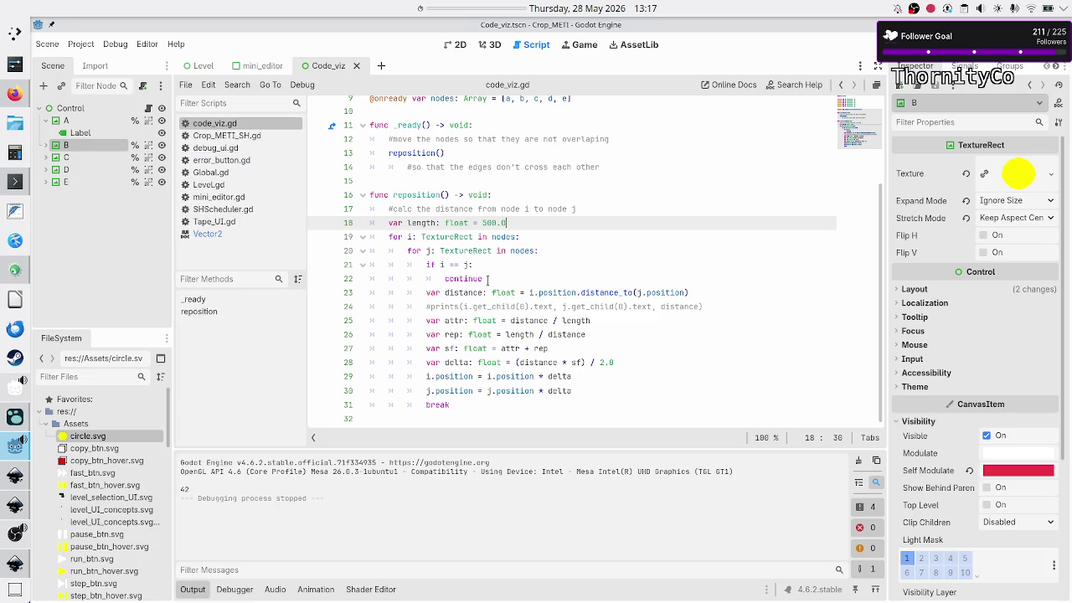
scroll(462, 238, up, 3)
scroll(462, 239, up, 1)
scroll(462, 238, down, 3)
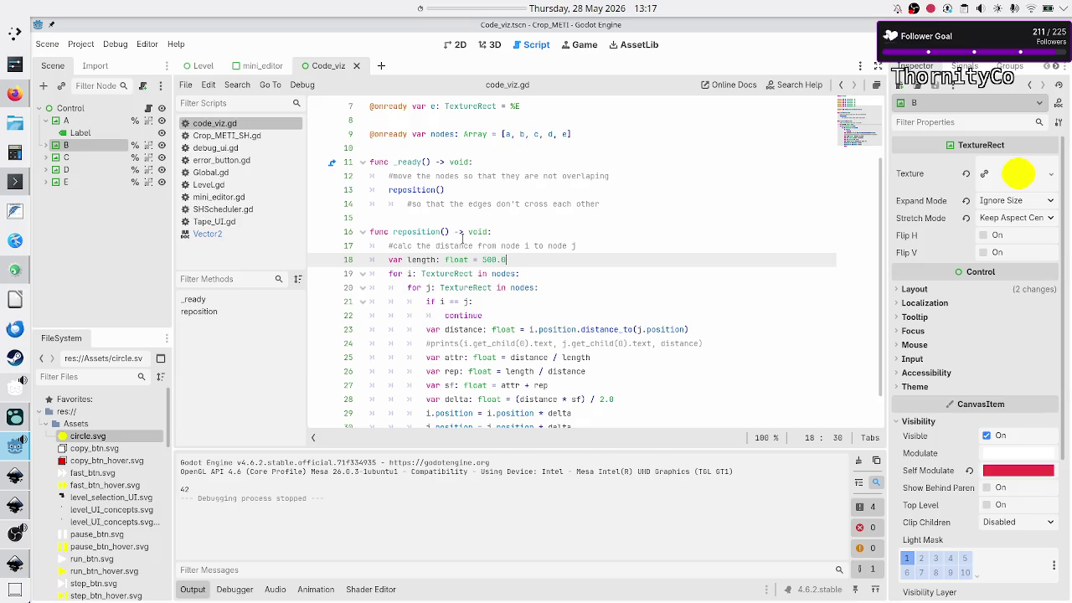
scroll(462, 238, down, 2)
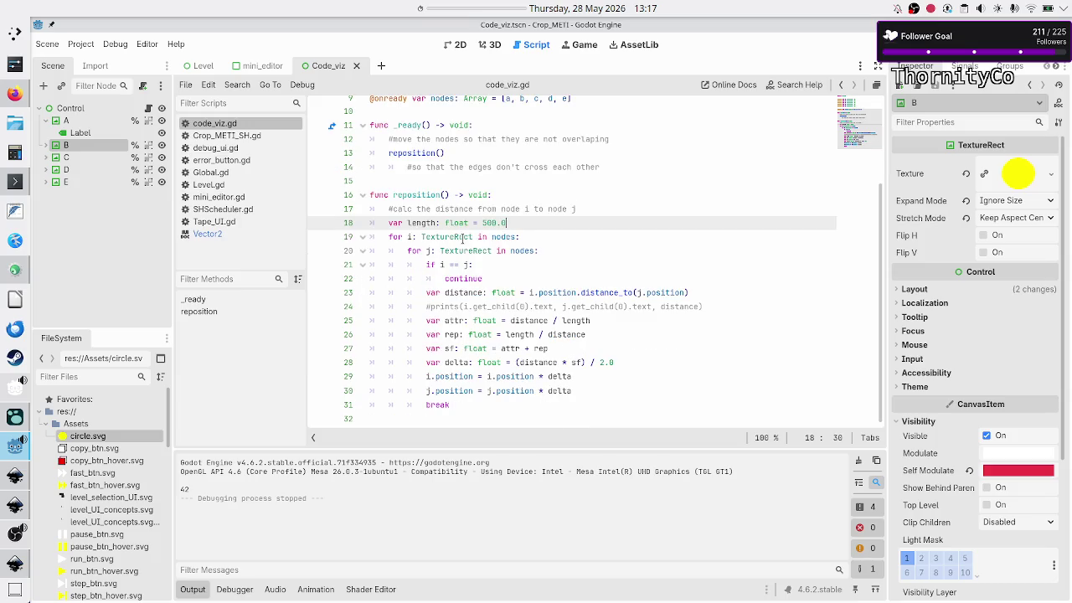
scroll(462, 238, up, 3)
scroll(463, 239, down, 3)
- Add a prints line outputting attr, rep, sf, distance and delta after the delta calculation, then run
click(632, 370)
key(Return)
text(print()
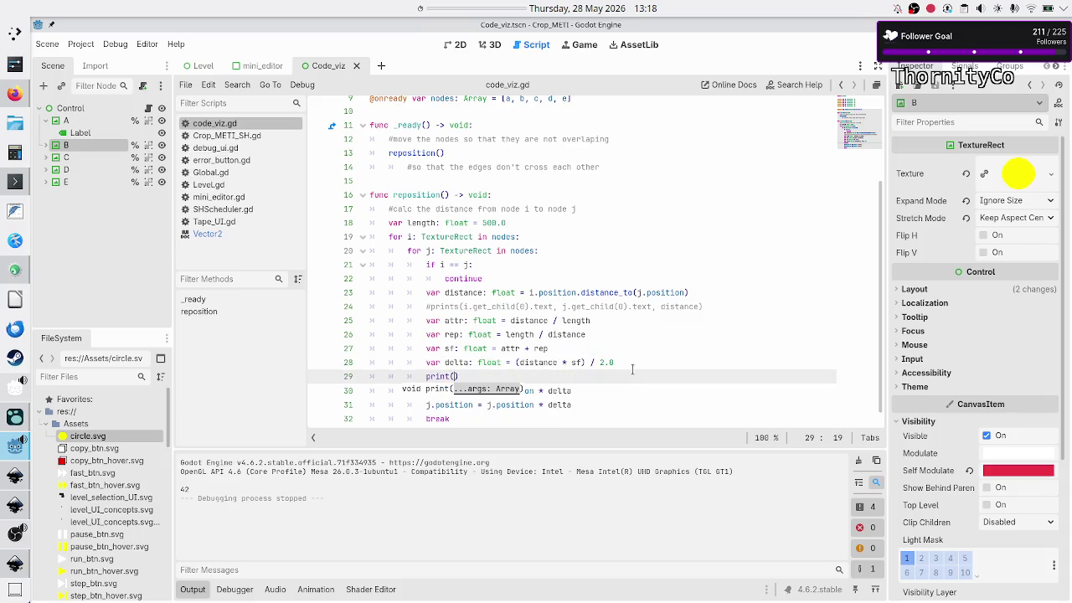
text(attr)
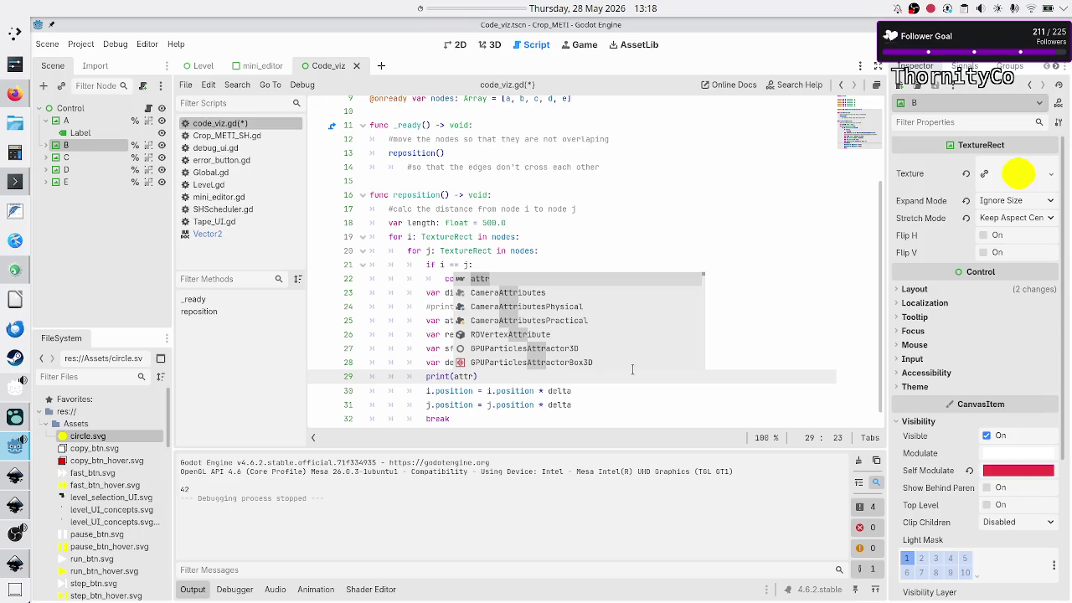
key(Left)
key(Left)
key(Left)
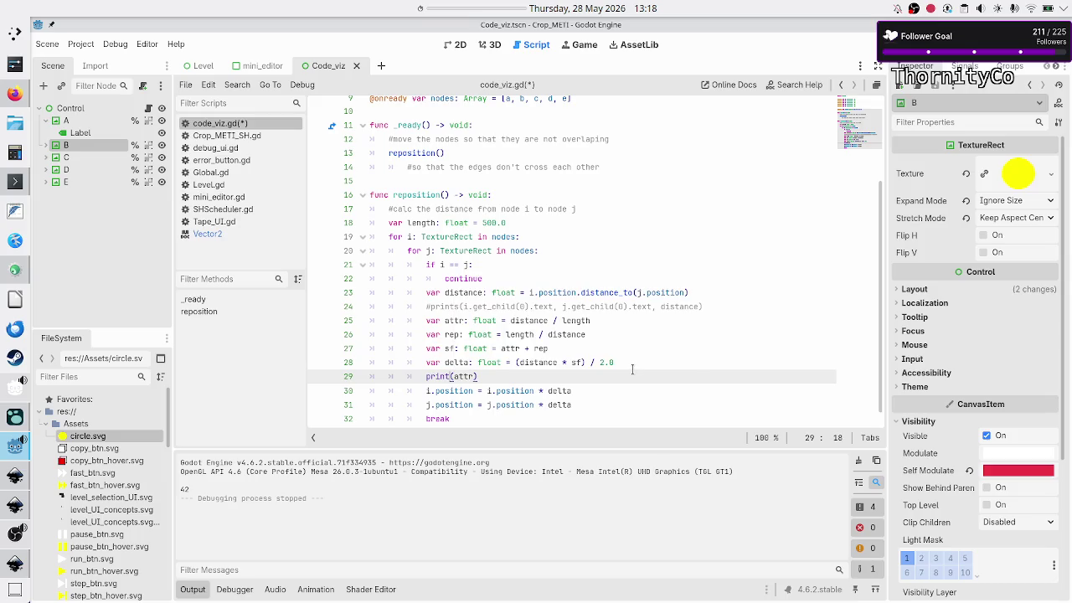
text(s(attr, rep, sf)
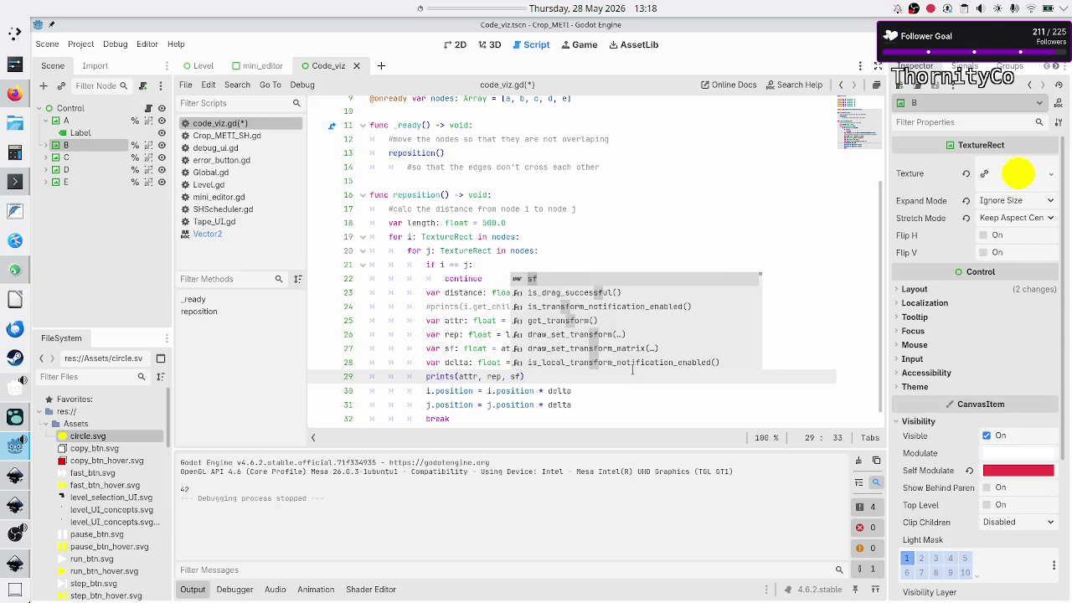
text(,)
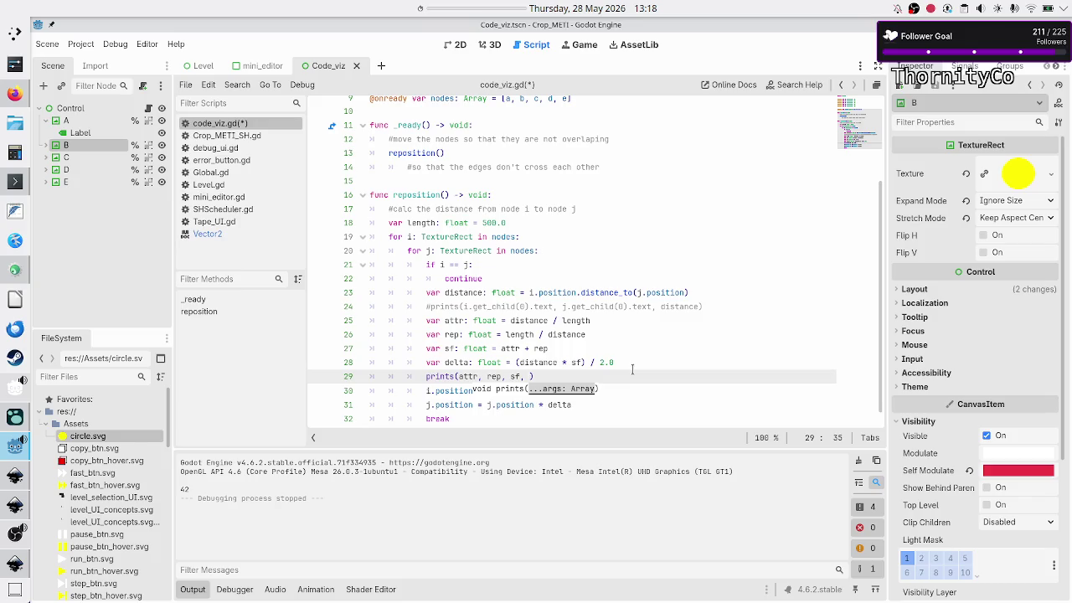
text(delta)
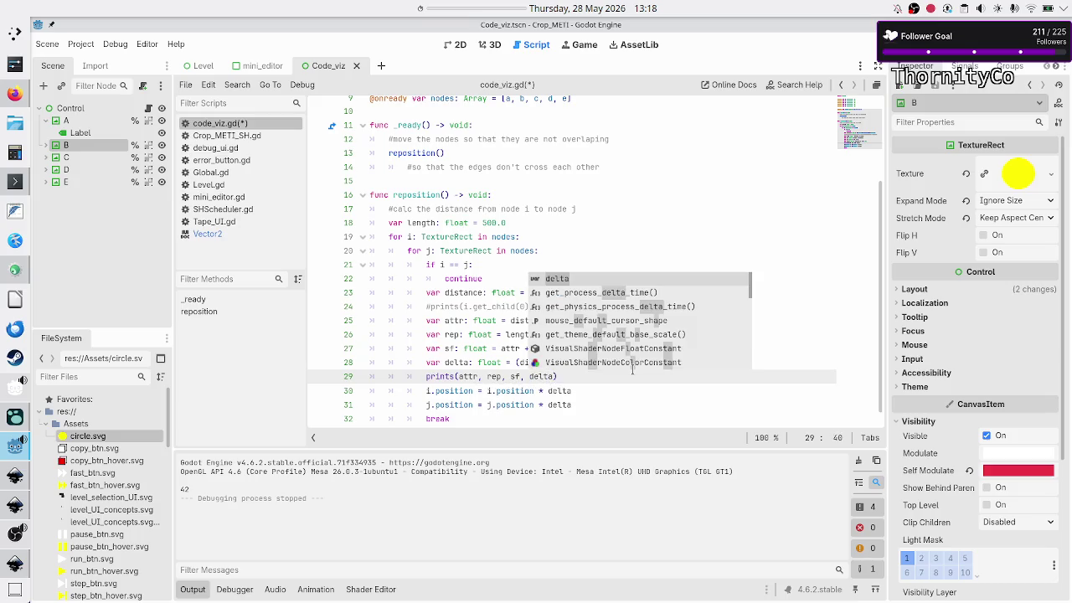
key(Left)
key(Left)
key(Left)
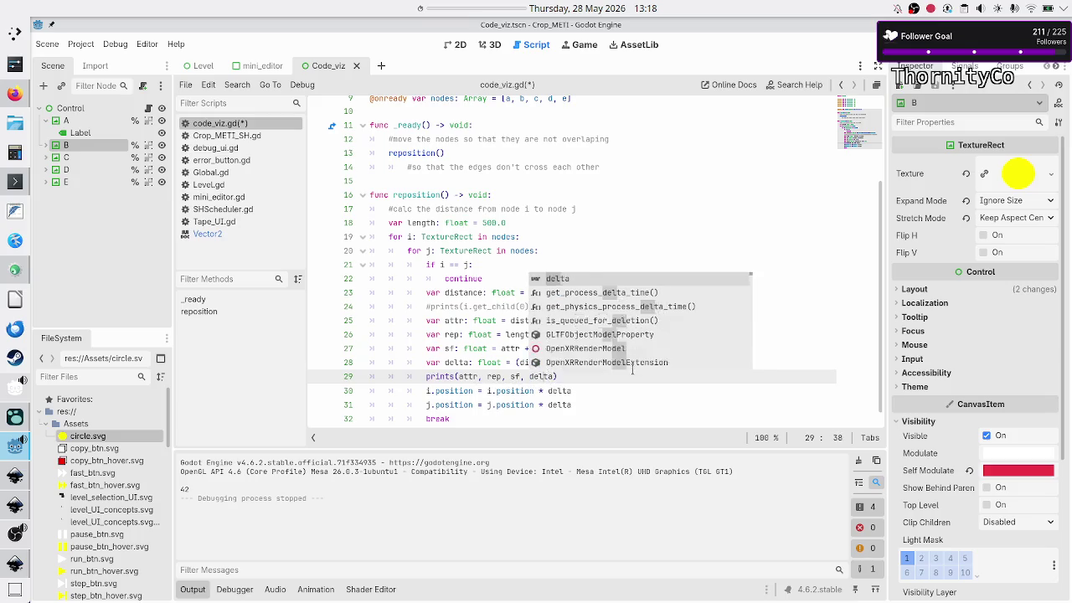
key(Right)
key(Right)
key(Right)
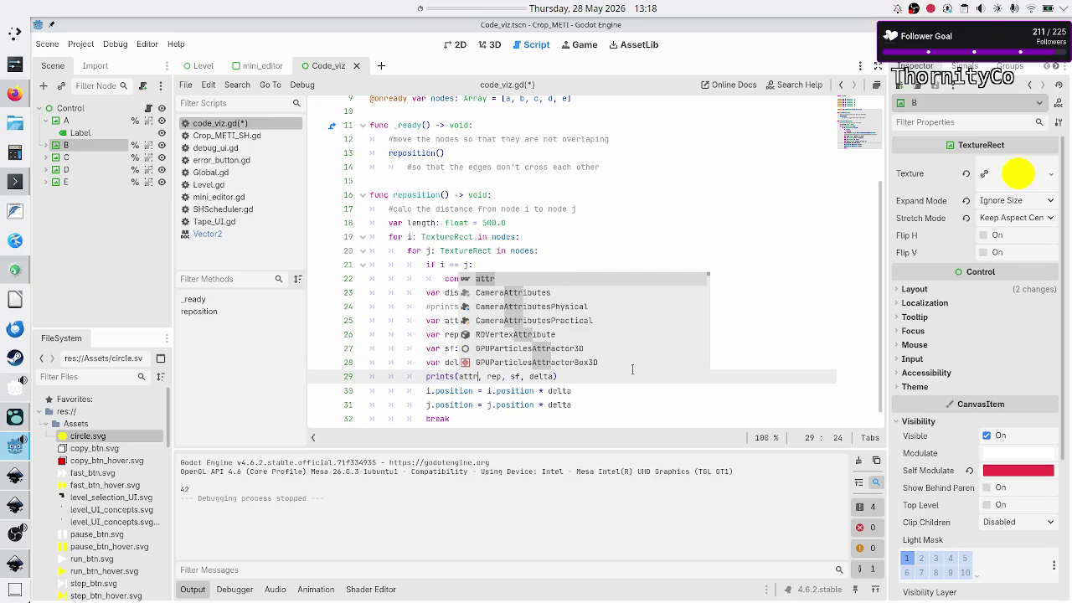
text(distance,)
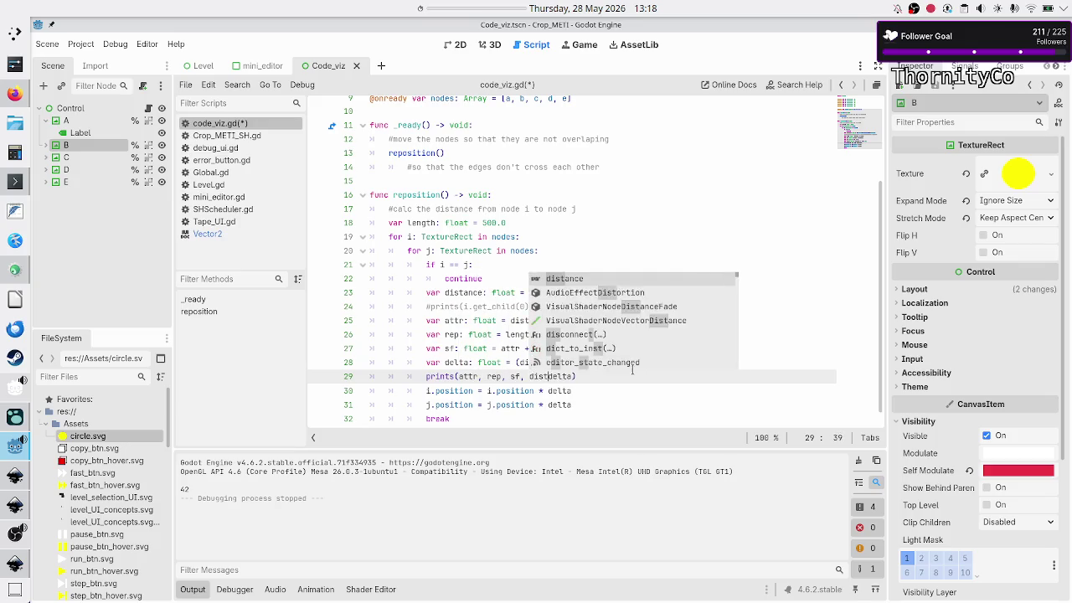
key(Right)
key(Right)
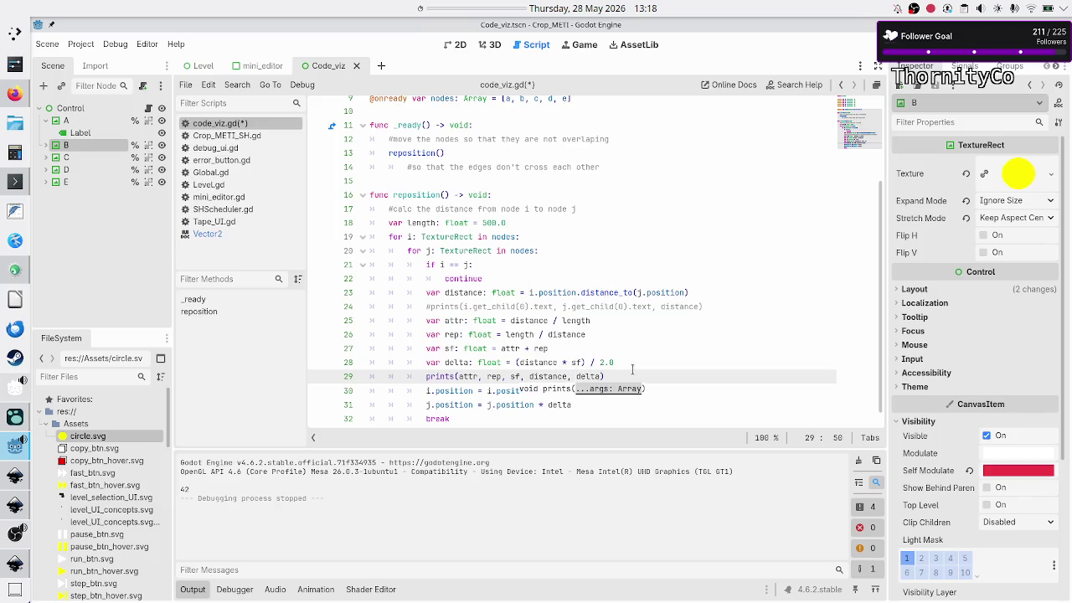
key(Right)
key(Right)
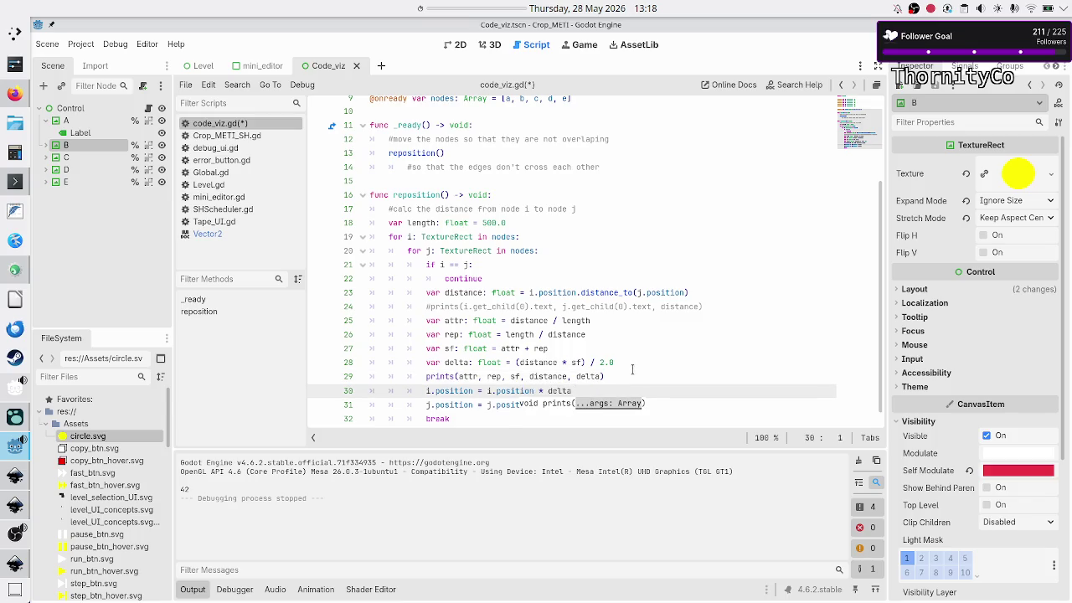
key(Left)
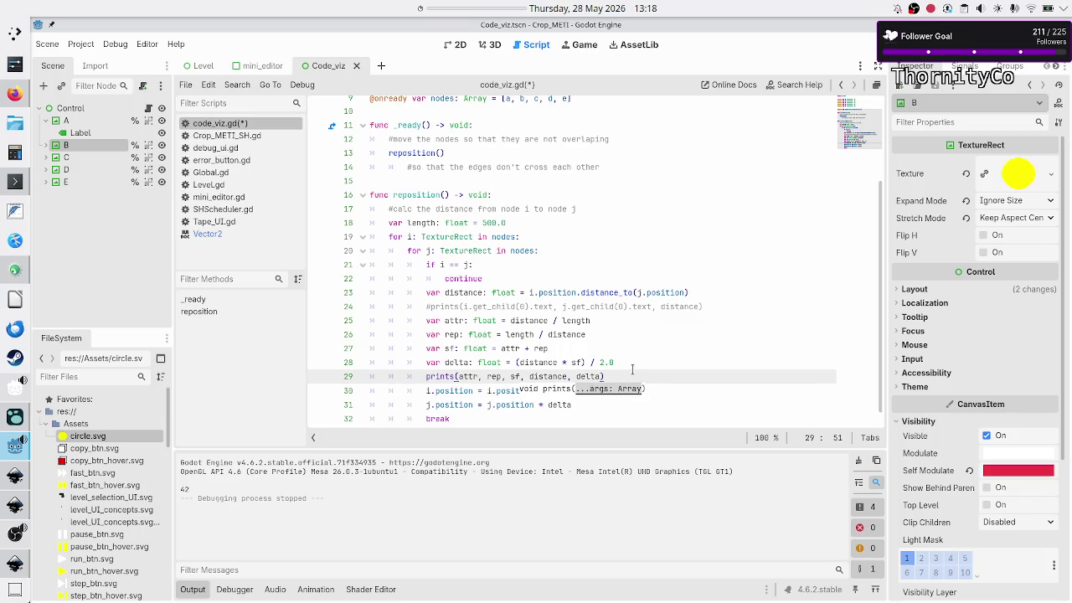
key(F5)
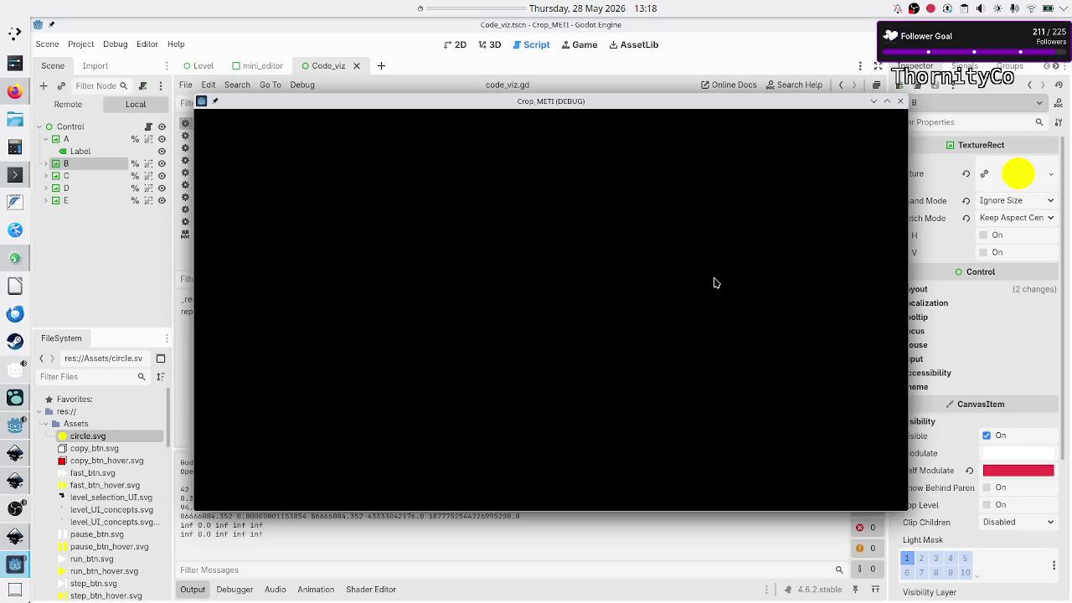
- Close the debug game window and place the caret after the inner break
click(900, 102)
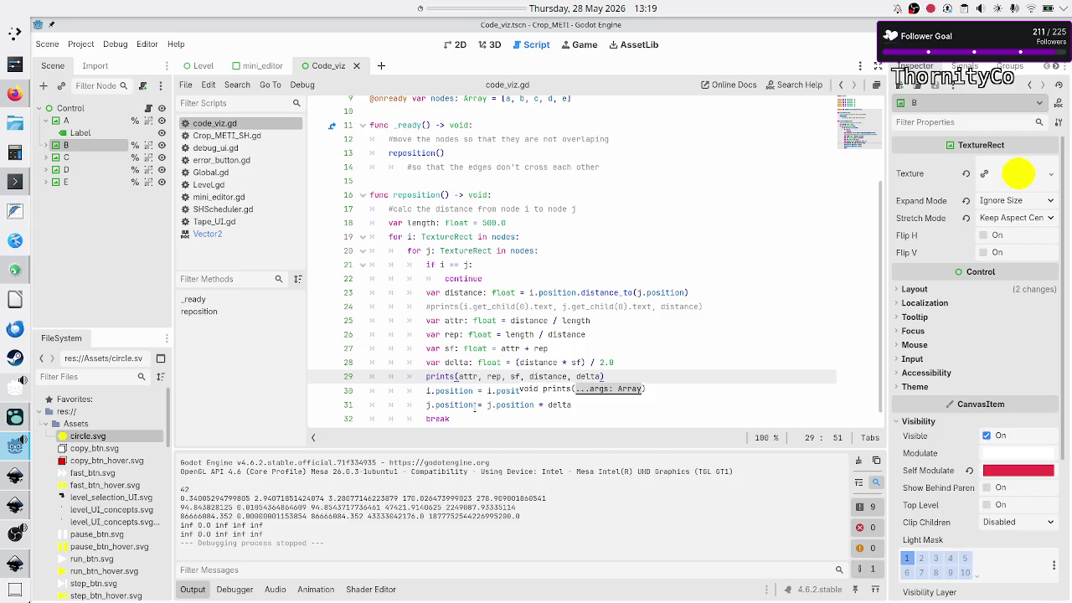
click(476, 417)
- Add a dedented break after the inner break to exit the outer loop, then test-run the game
key(Return)
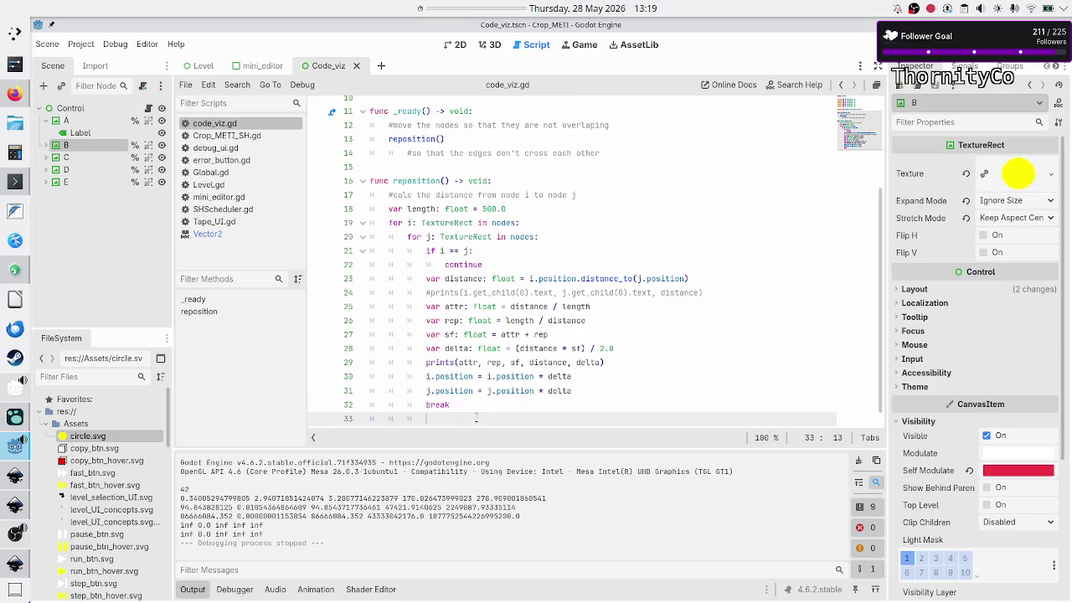
key(BackSpace)
text(break)
key(F6)
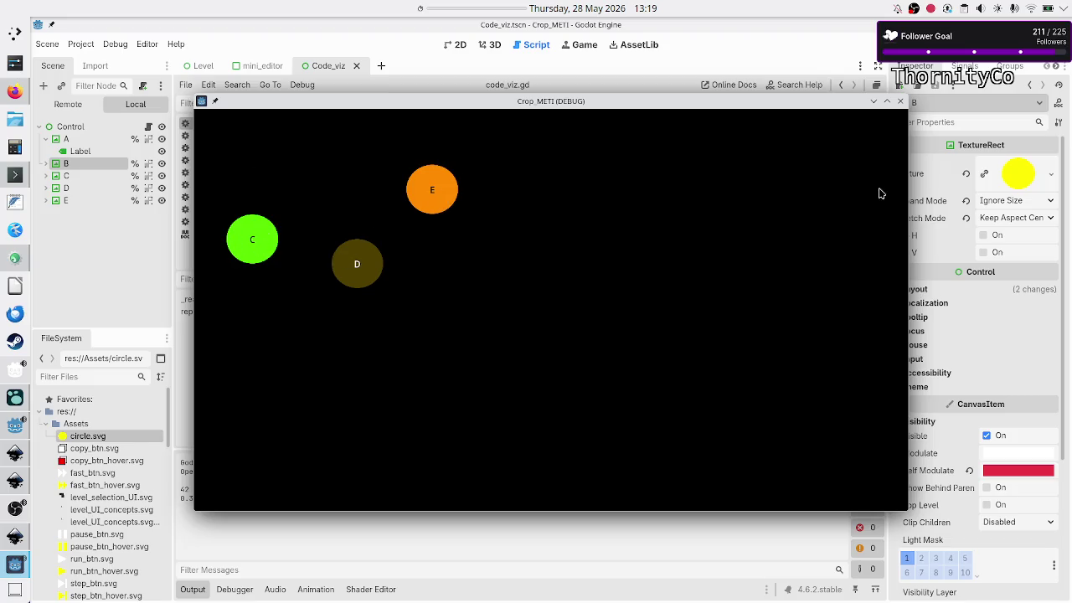
click(900, 101)
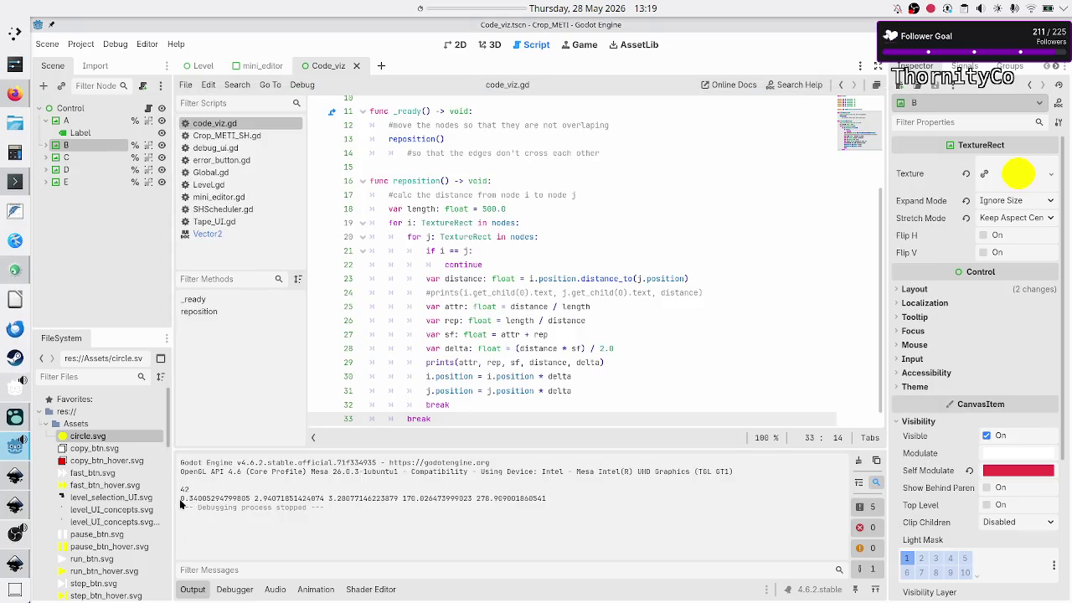
- Select the first three printed values in the Output panel to read them
mouse_move(181, 498)
mouse_down()
mouse_move(209, 499)
mouse_move(198, 499)
mouse_up()
click(257, 502)
drag(255, 498, 271, 498)
drag(270, 500, 285, 500)
double_click(274, 499)
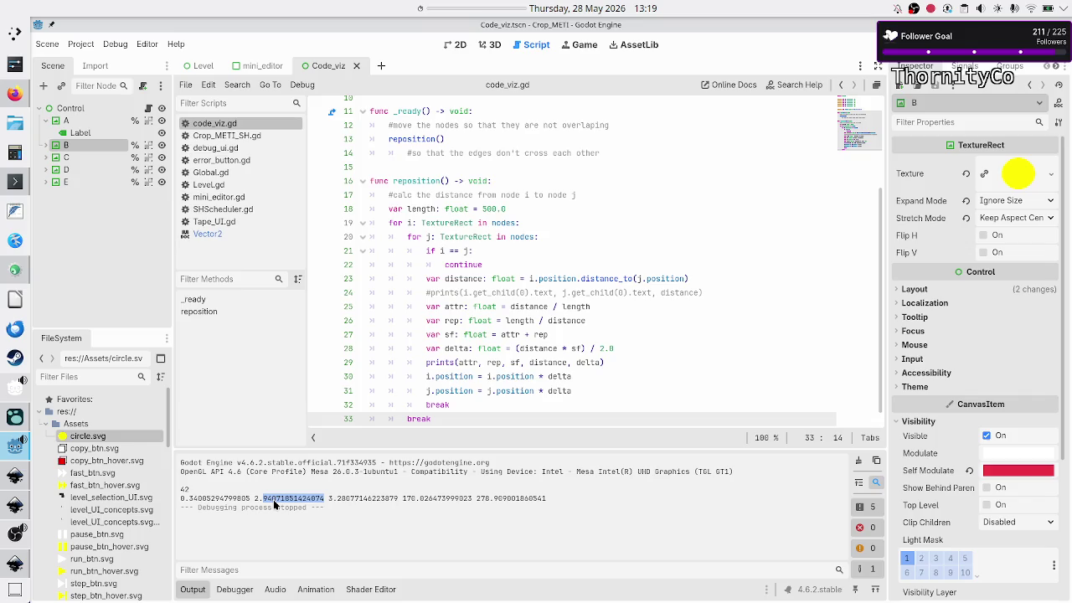
double_click(350, 498)
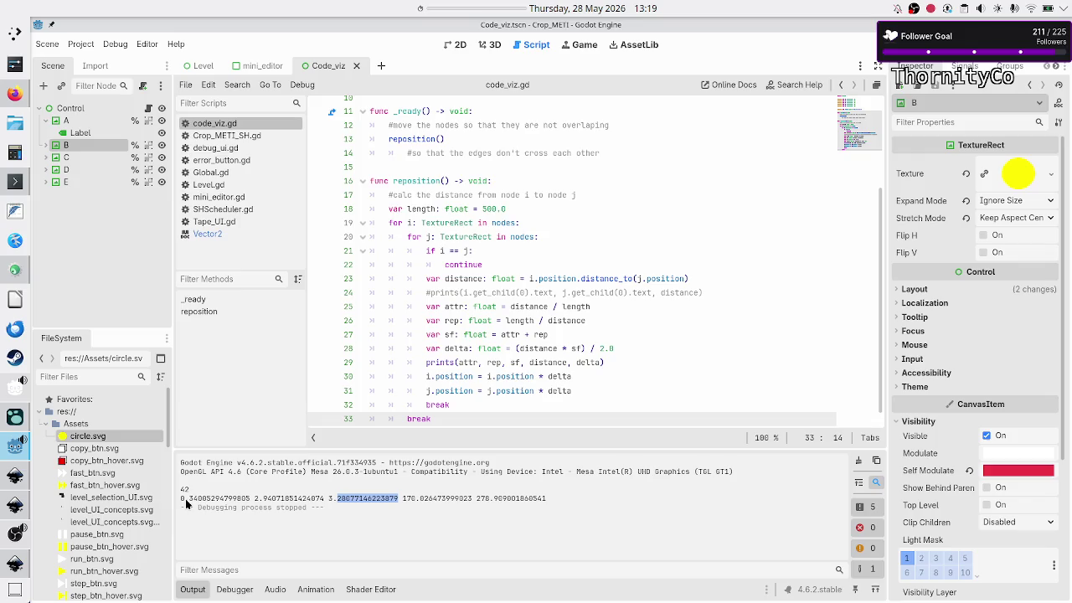
double_click(295, 500)
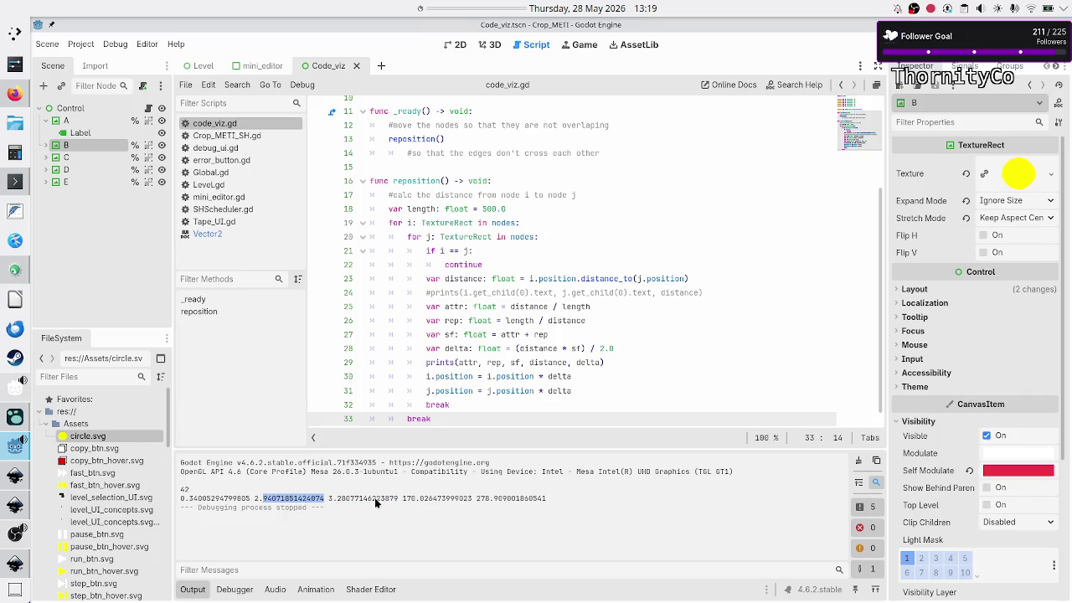
double_click(374, 498)
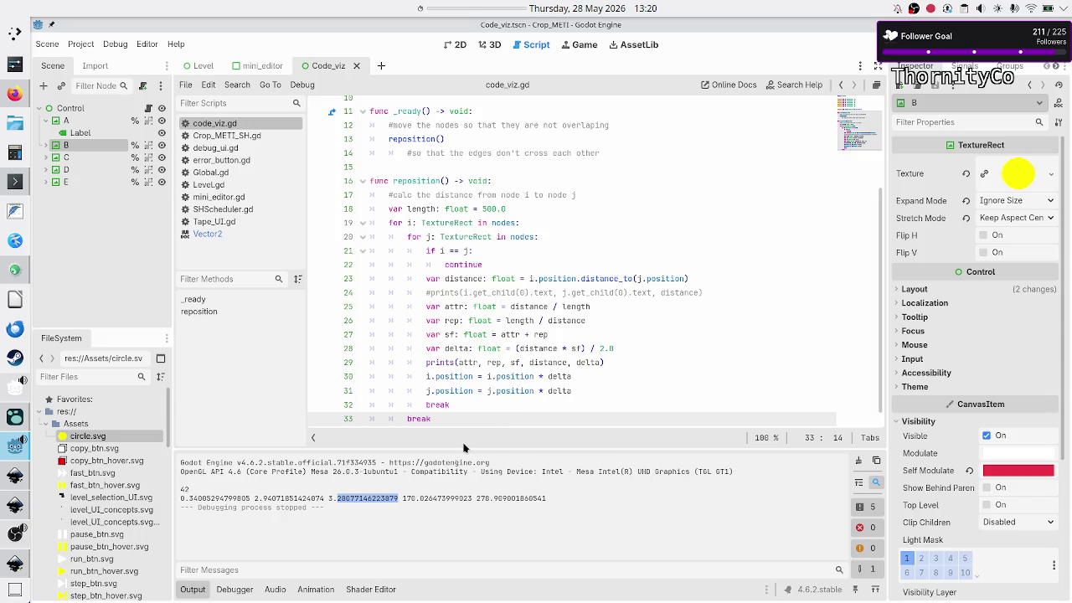
- Read the printed distance and delta values in the Output panel
double_click(434, 499)
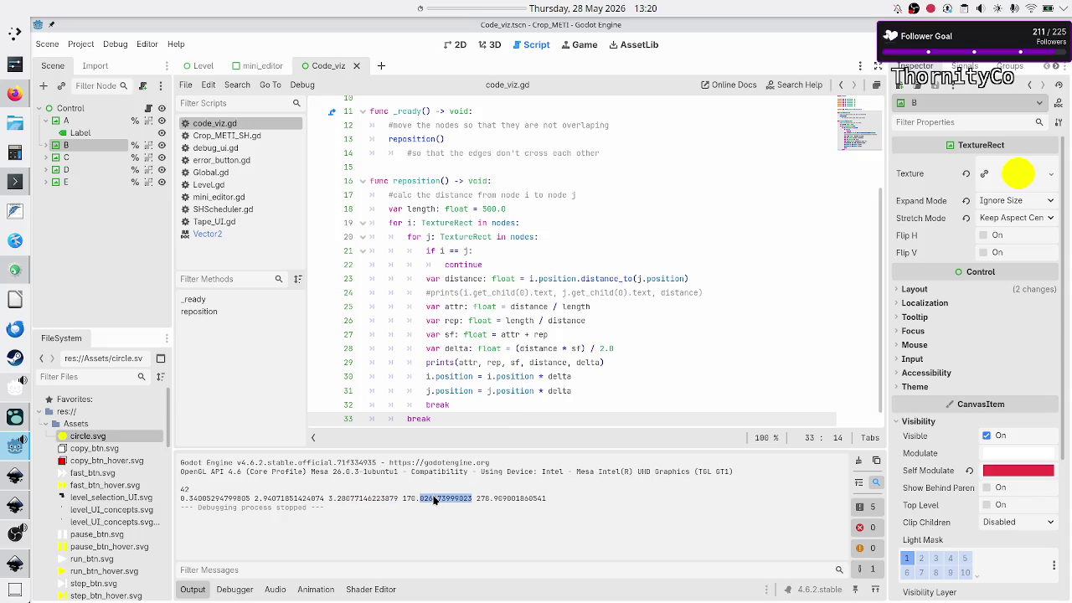
double_click(510, 500)
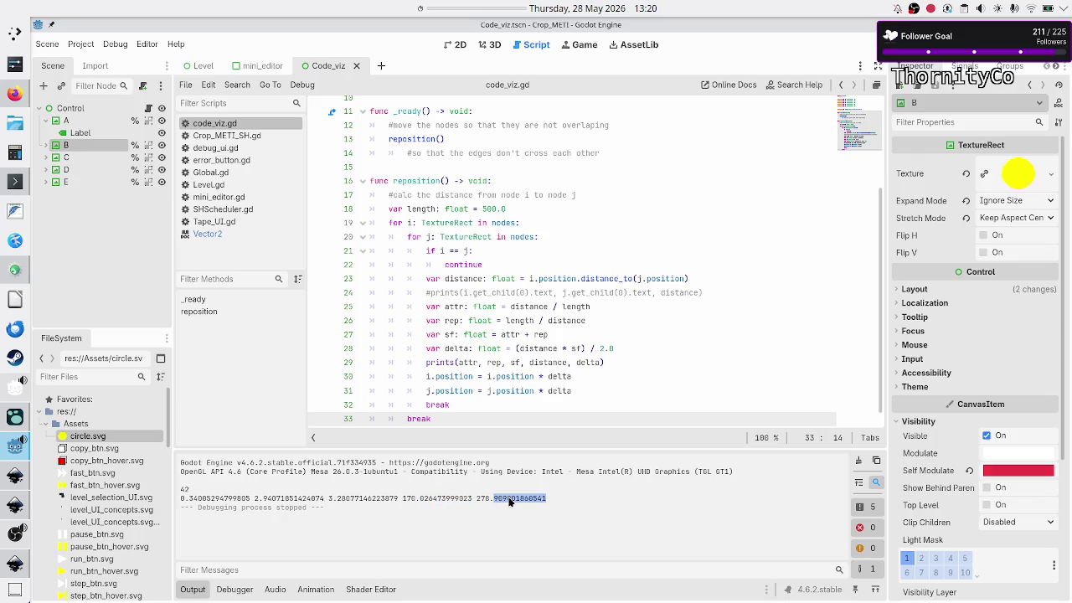
click(416, 502)
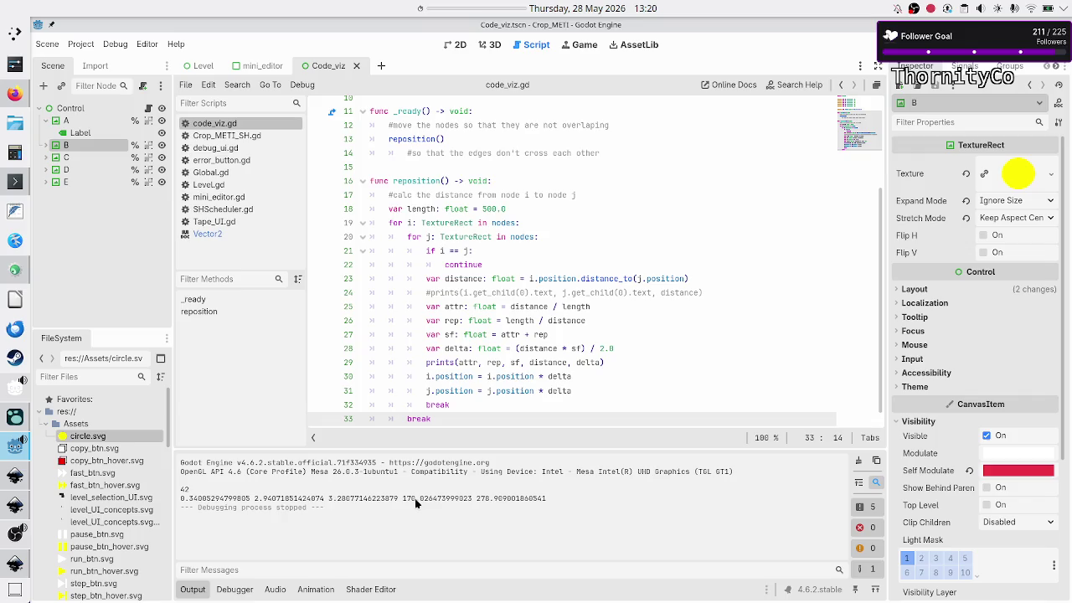
double_click(503, 502)
click(14, 153)
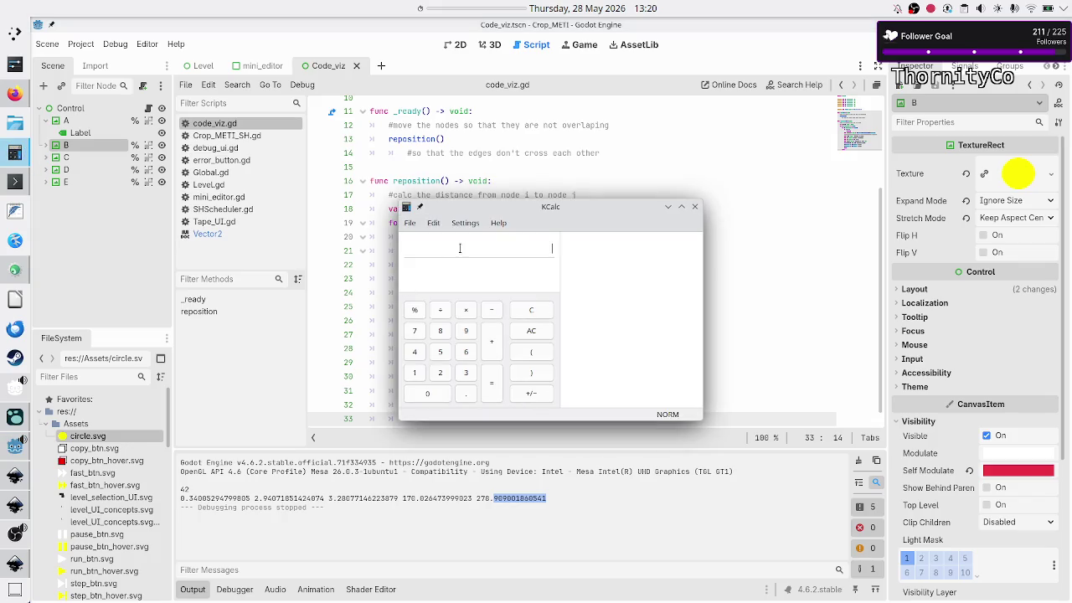
- Compute 170*3.3 = 561 in KCalc, then halve it to 280.5
text(170)
text(*3.3)
key(Return)
text(/2)
key(Return)
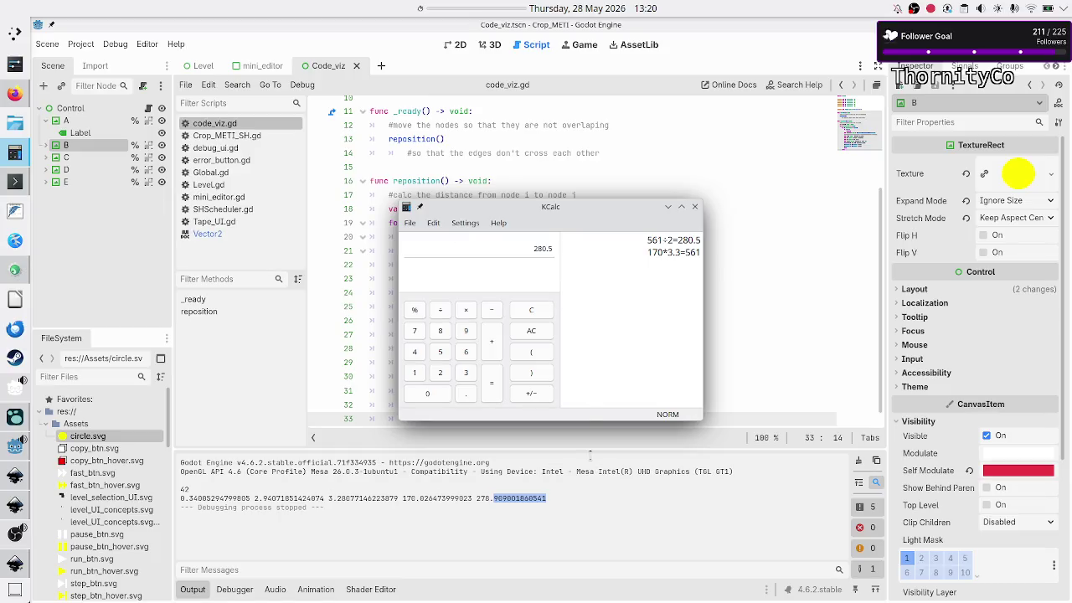
click(597, 506)
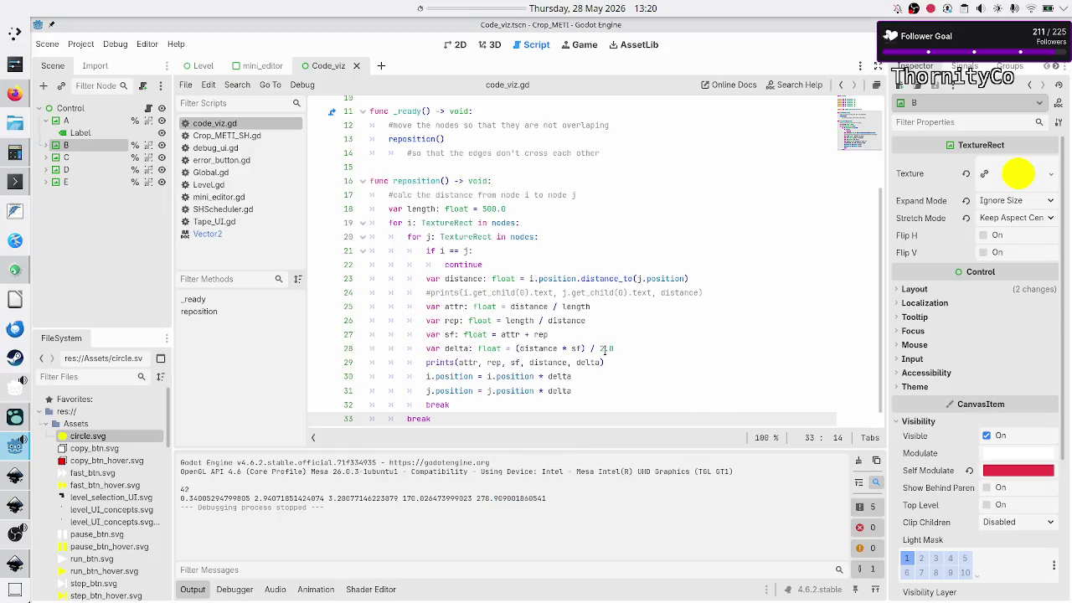
scroll(599, 377, down, 1)
click(588, 369)
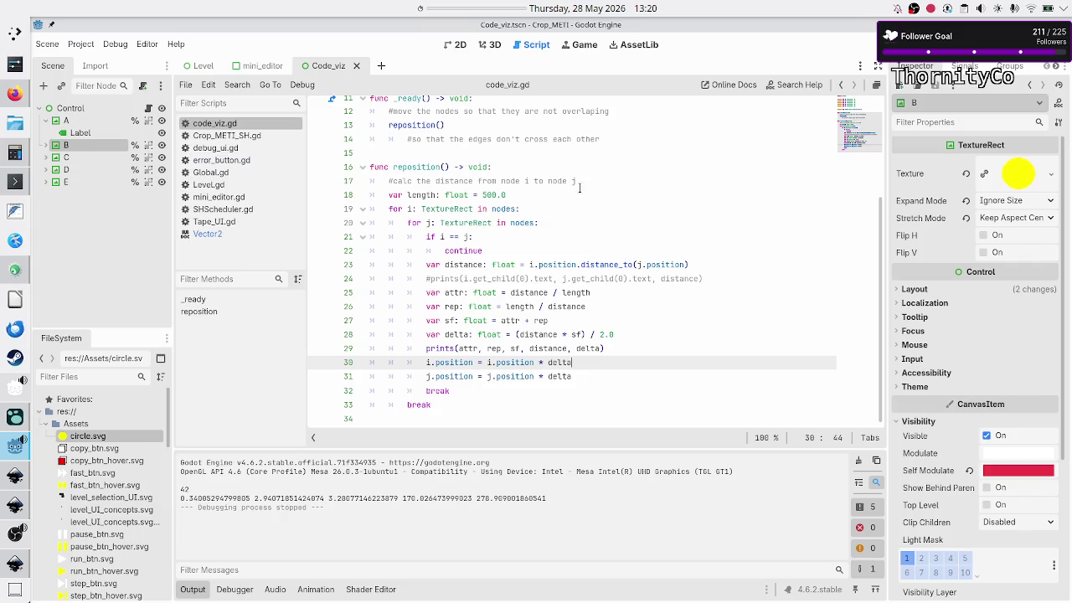
click(458, 45)
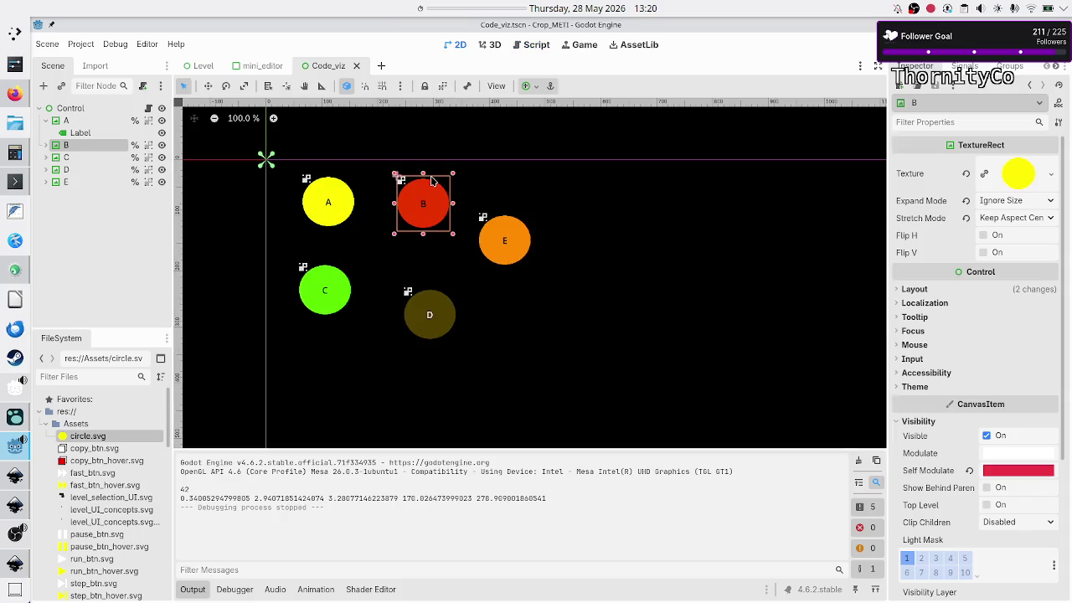
- Move circle A to (521, 260) and B beside it at (622, 255), then test-run the scene
mouse_move(439, 211)
mouse_down()
mouse_move(504, 251)
mouse_move(641, 285)
mouse_move(692, 333)
mouse_up()
mouse_move(324, 197)
mouse_down()
mouse_move(436, 236)
mouse_move(580, 329)
mouse_up()
drag(681, 333, 628, 329)
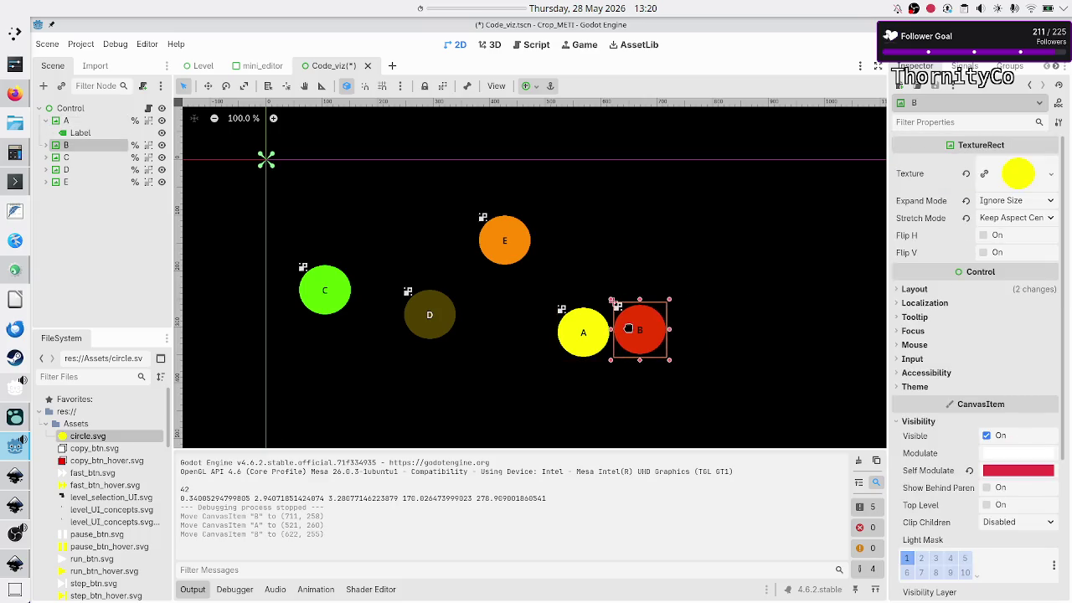
key(F6)
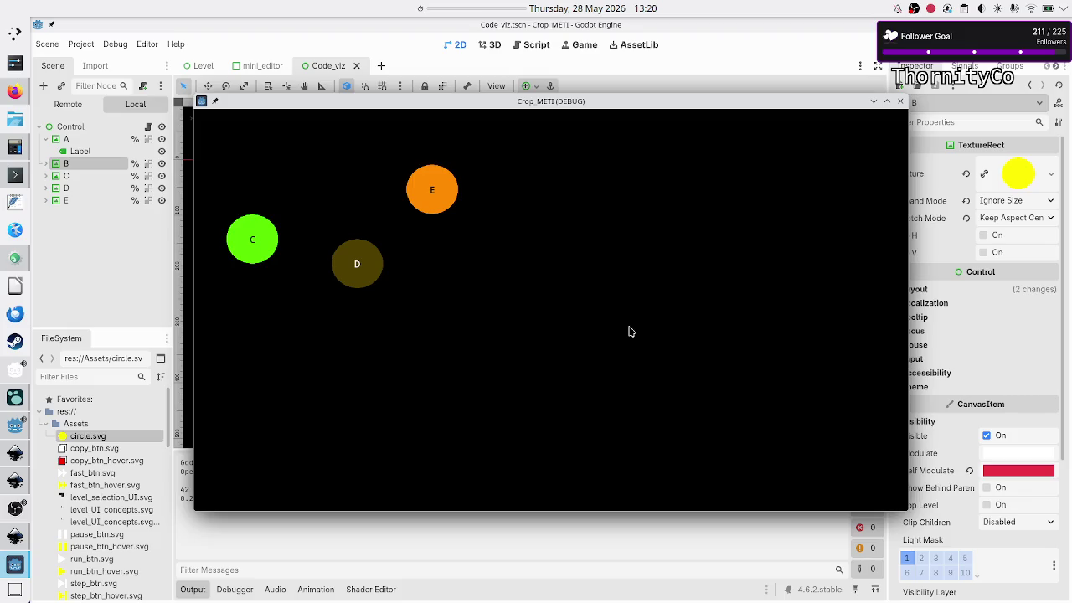
click(902, 101)
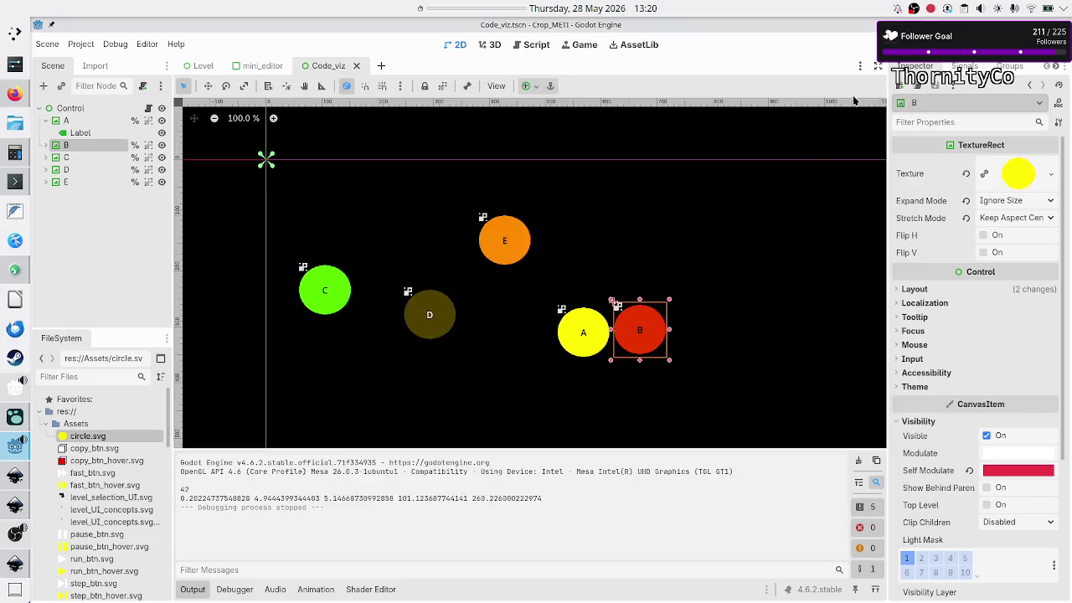
click(534, 45)
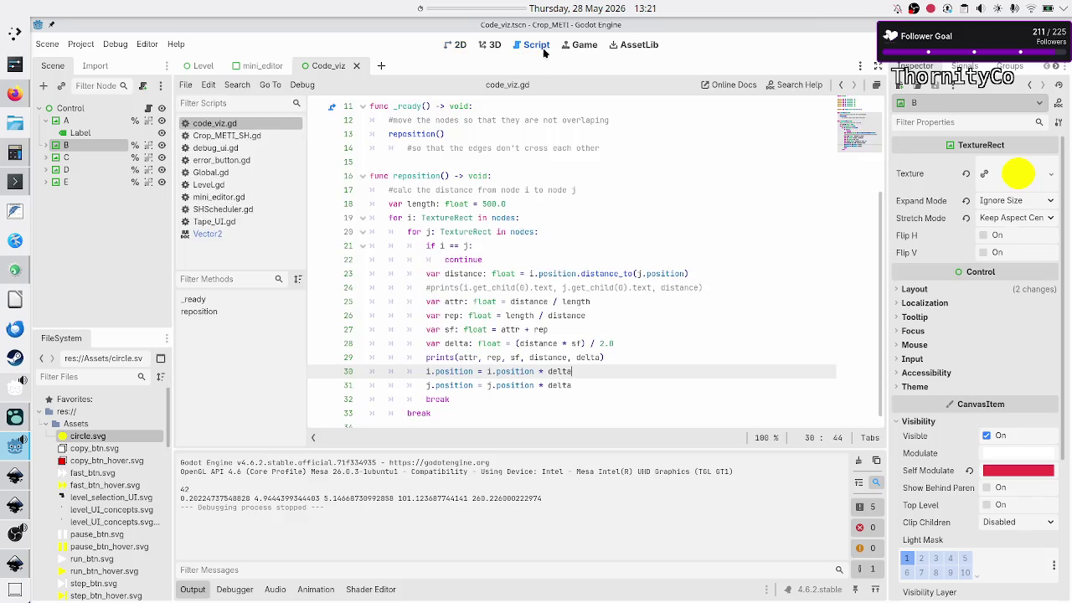
- Add a print(i.position, j.position) line below the prints call
click(620, 358)
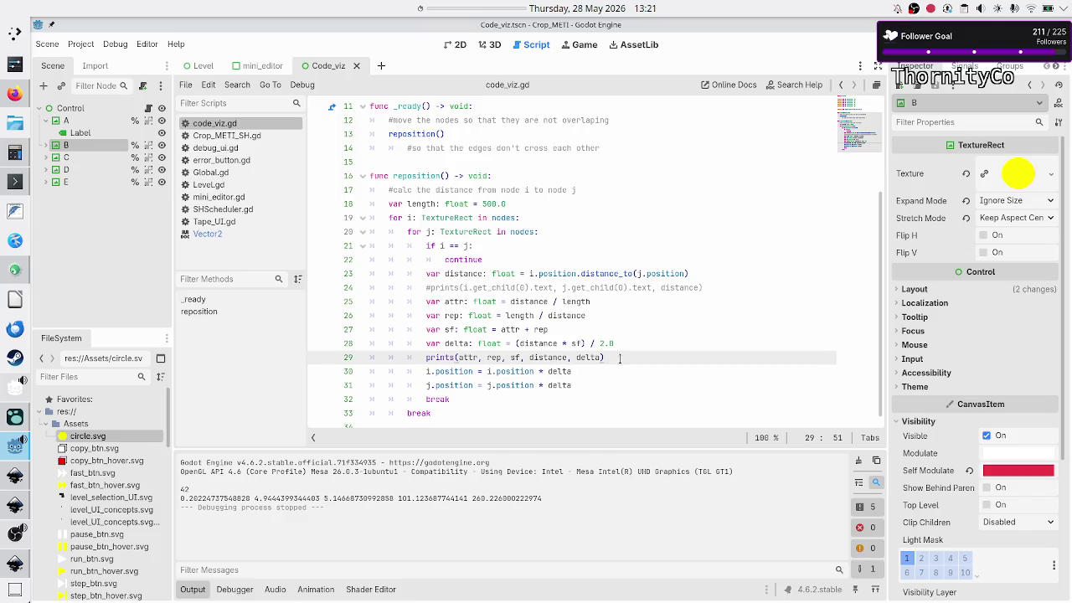
key(Return)
text(print()
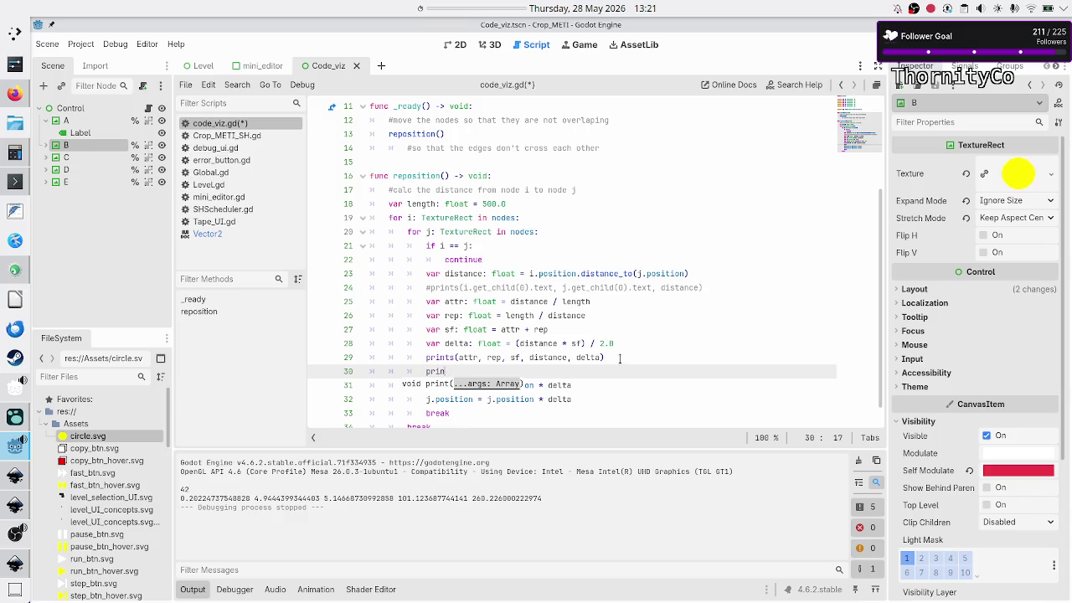
key(BackSpace)
key(BackSpace)
text(i.pos)
key(Return)
text(, j.pos)
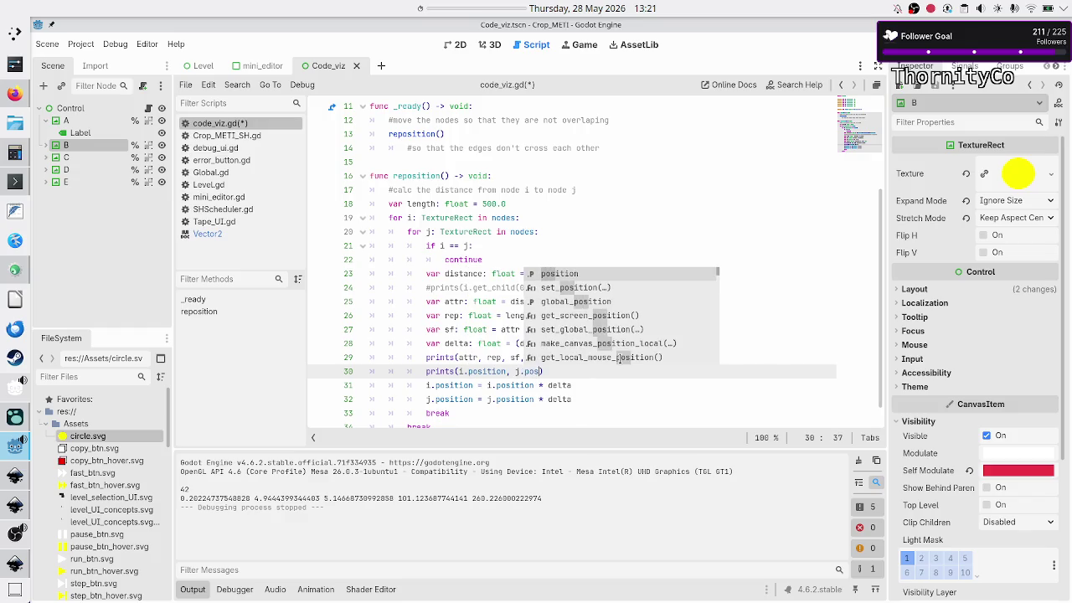
key(Return)
- Duplicate the print statement after the position update lines
key(Home)
key(Right)
key(Right)
key(shift+End)
key(ctrl+c)
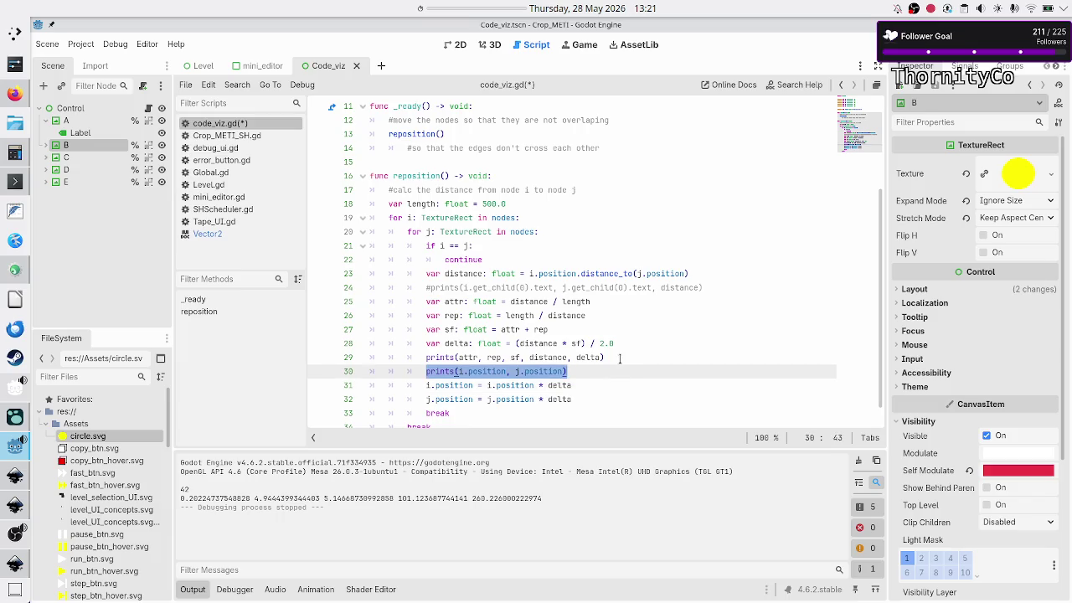
key(Down)
key(Down)
key(Down)
key(Up)
key(Return)
key(ctrl+v)
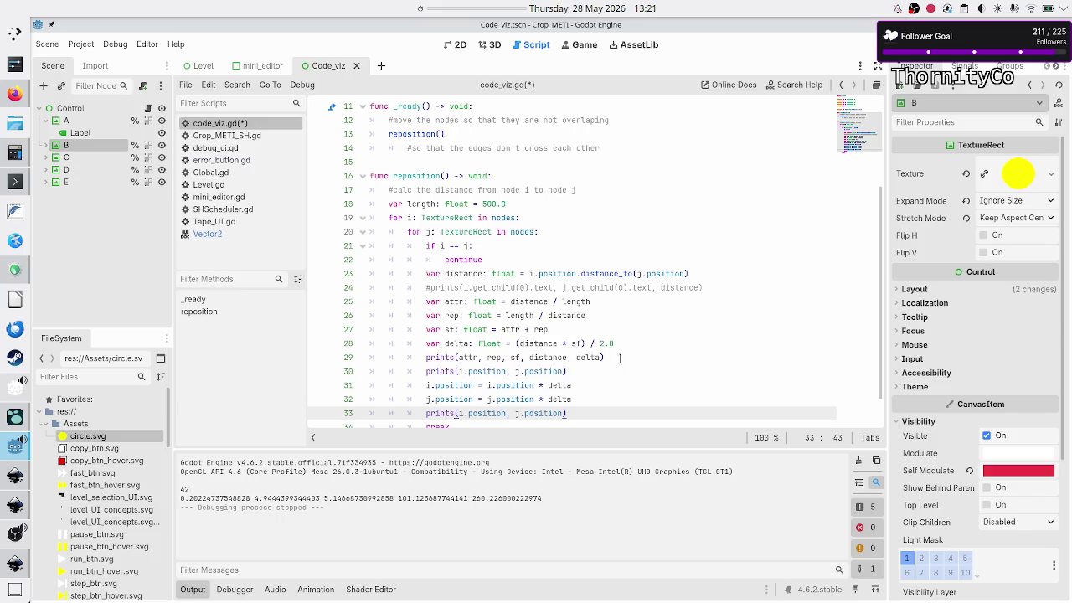
- Add a dedented break after the inner break and run the game with F6
key(Down)
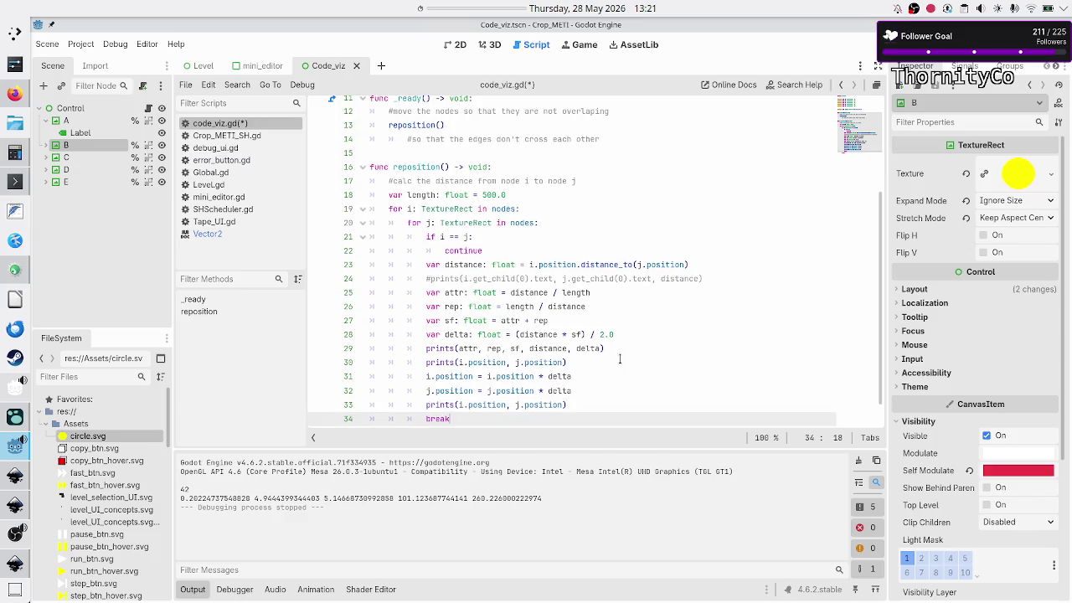
key(Return)
text(break)
key(Return)
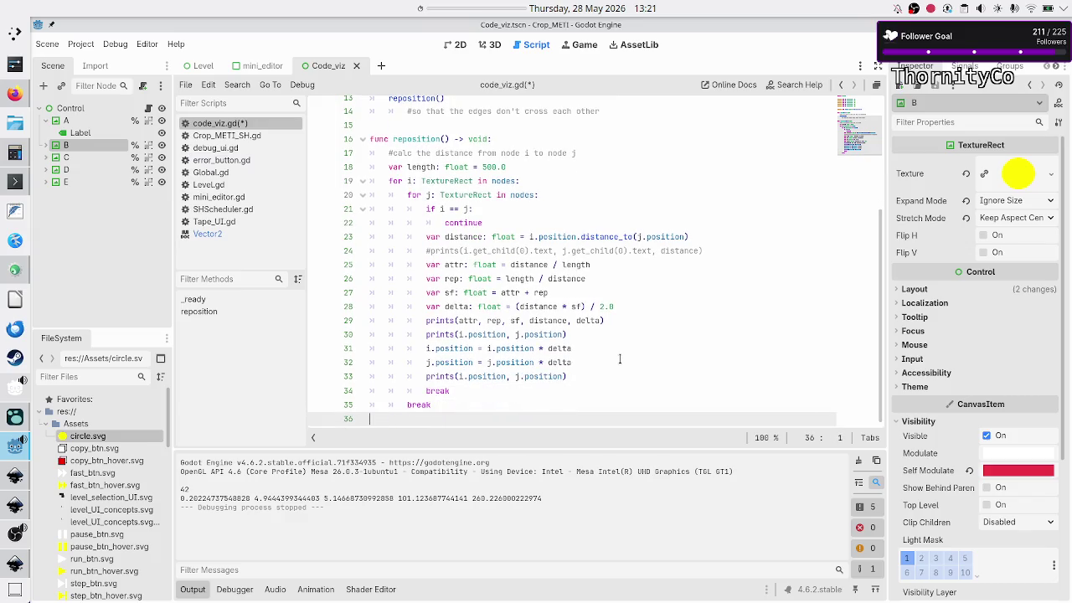
key(F6)
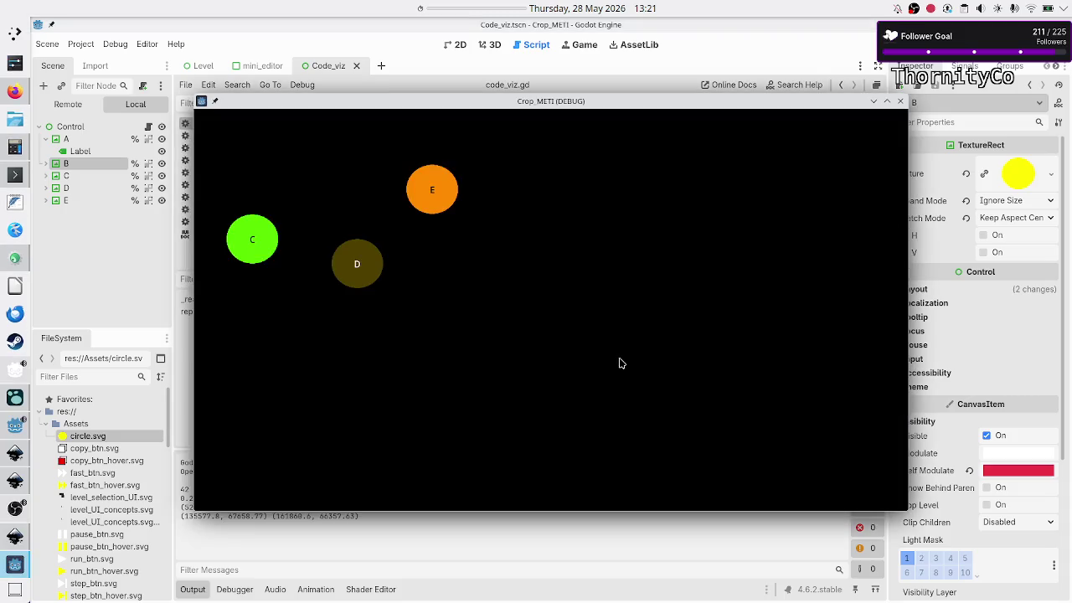
- Close the game window to read the printed node positions, then bring back KCalc showing 561÷2=280.5
click(379, 548)
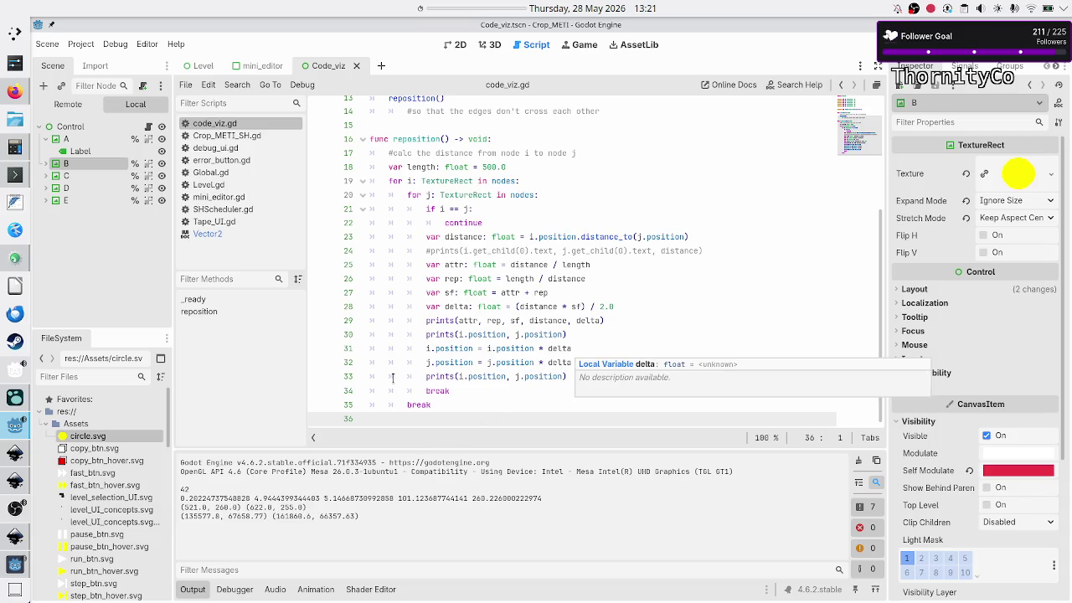
click(9, 146)
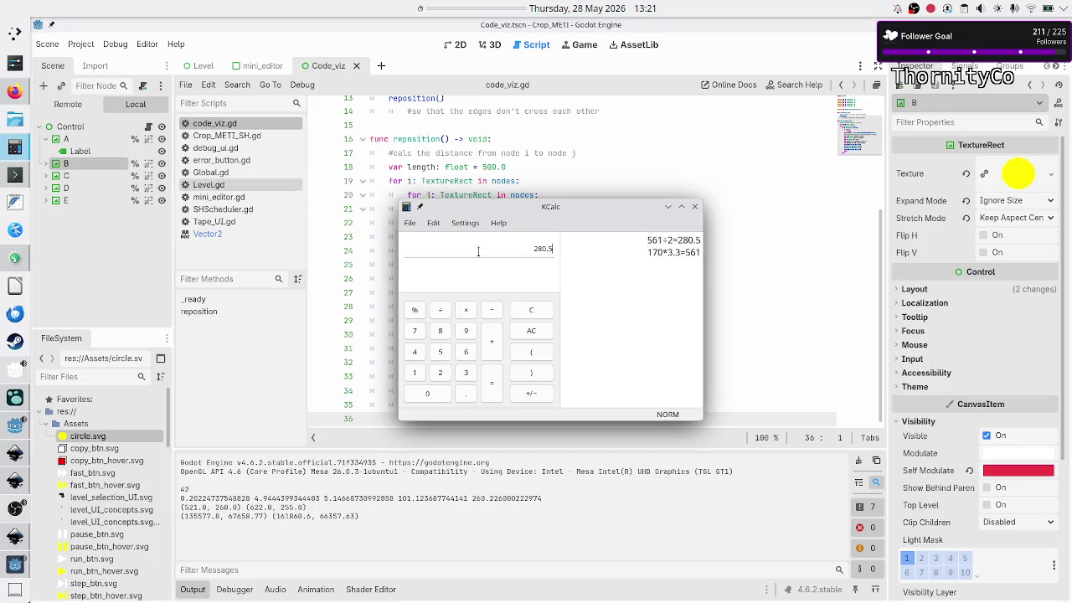
- Check the 280.5 result in KCalc, move the calculator aside, and return to line 31 of code_viz.gd
drag(522, 248, 559, 252)
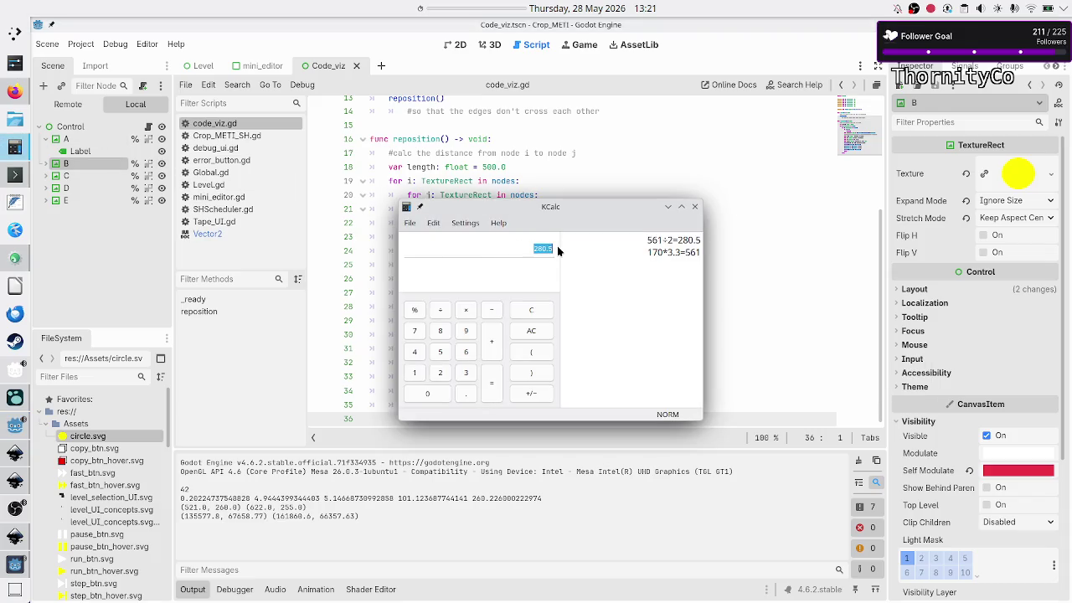
mouse_move(595, 204)
mouse_down()
mouse_move(578, 264)
mouse_move(403, 216)
mouse_move(327, 167)
mouse_move(278, 164)
mouse_up()
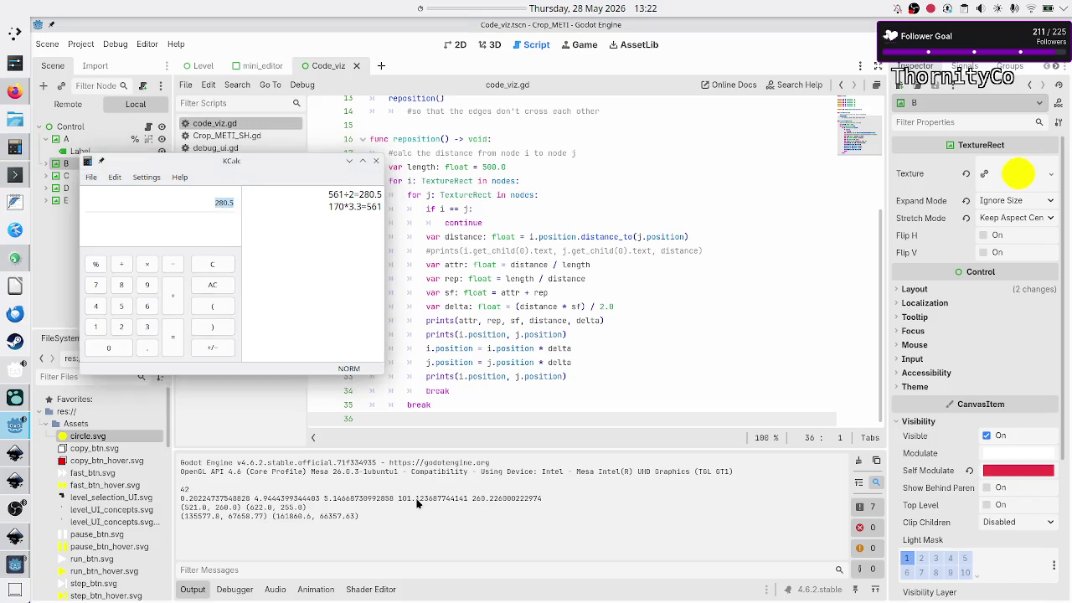
click(454, 419)
click(611, 350)
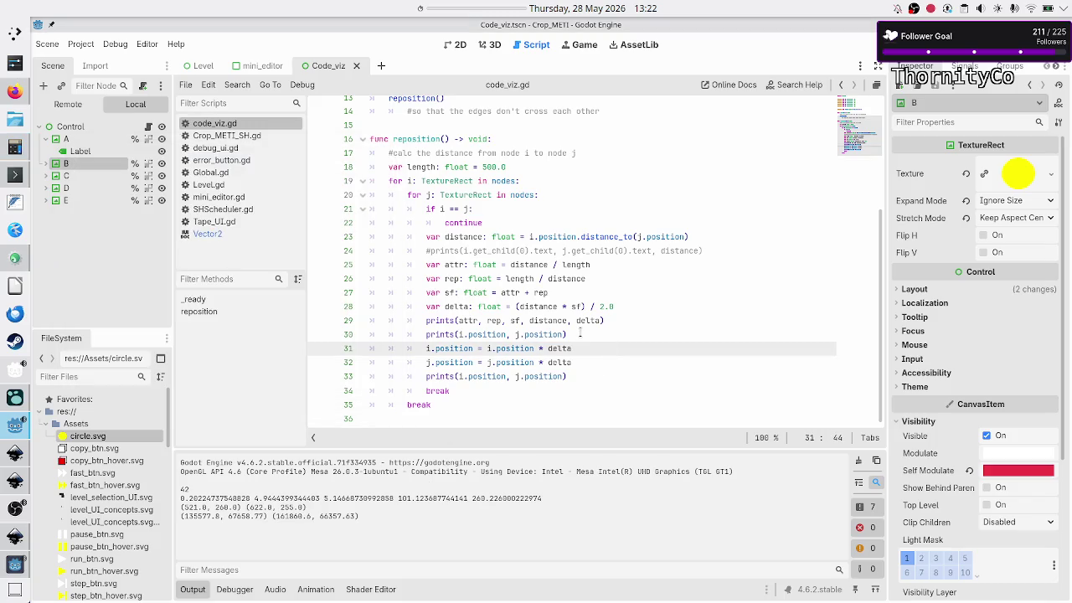
- Replace delta with sf in the i.position and j.position updates on lines 31 and 32
click(543, 348)
key(alt+Tab)
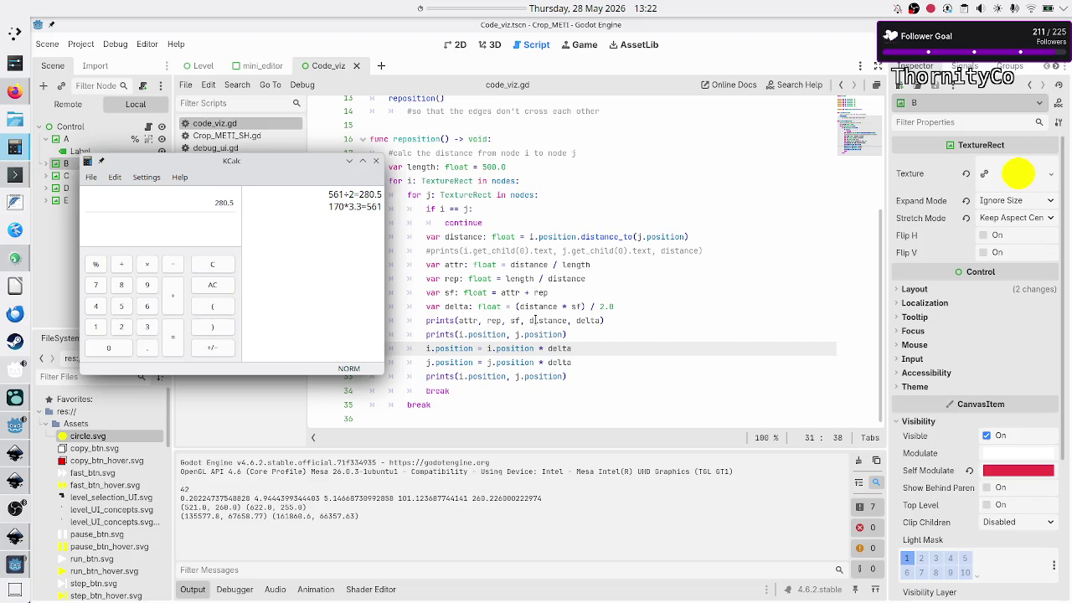
drag(549, 347, 637, 349)
key(BackSpace)
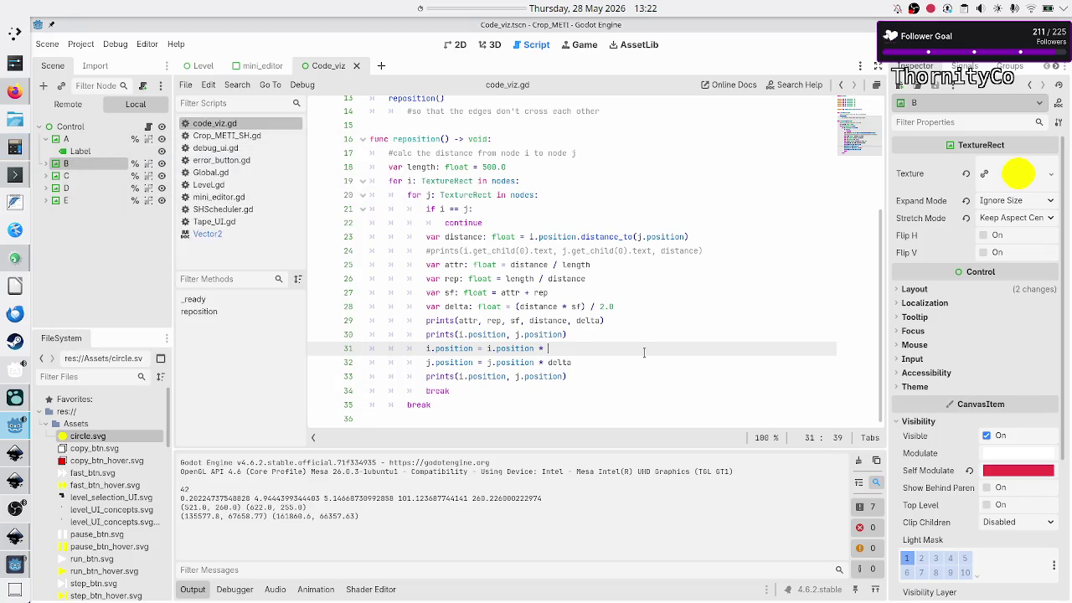
text(sf)
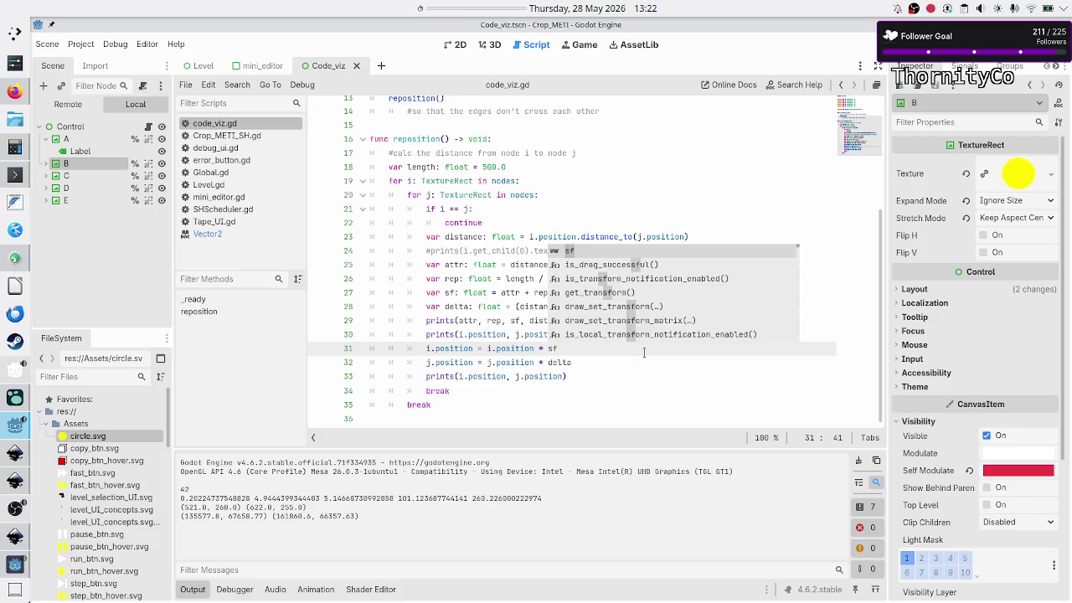
key(Escape)
key(Down)
key(BackSpace)
key(BackSpace)
key(BackSpace)
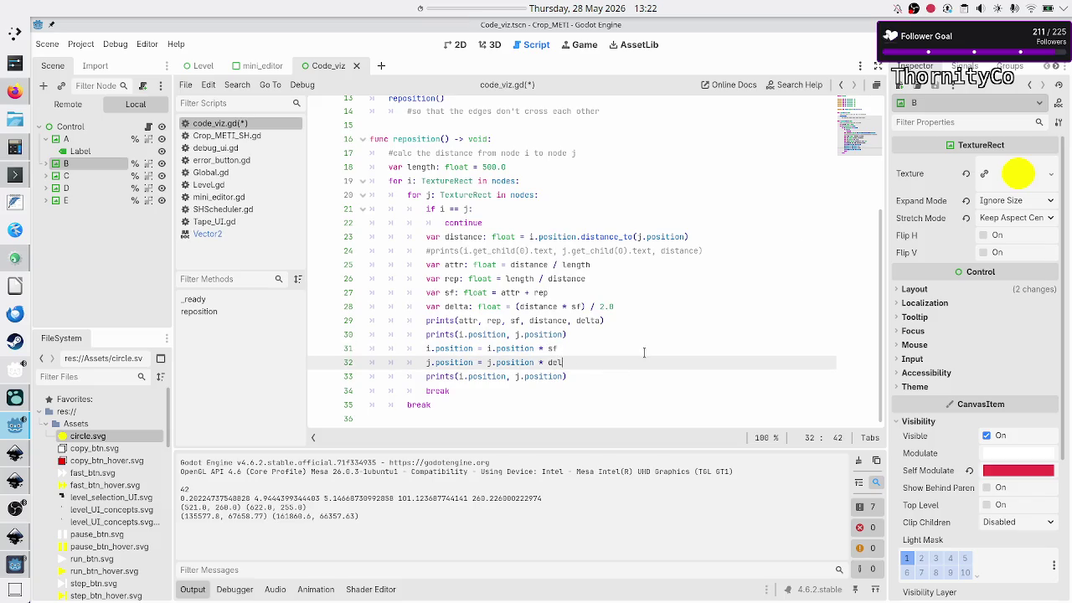
text(sf)
- Move to line 28 just past 'var' and stop the running game with F6
key(Escape)
key(Up)
key(Up)
key(Up)
key(Home)
key(Right)
key(Right)
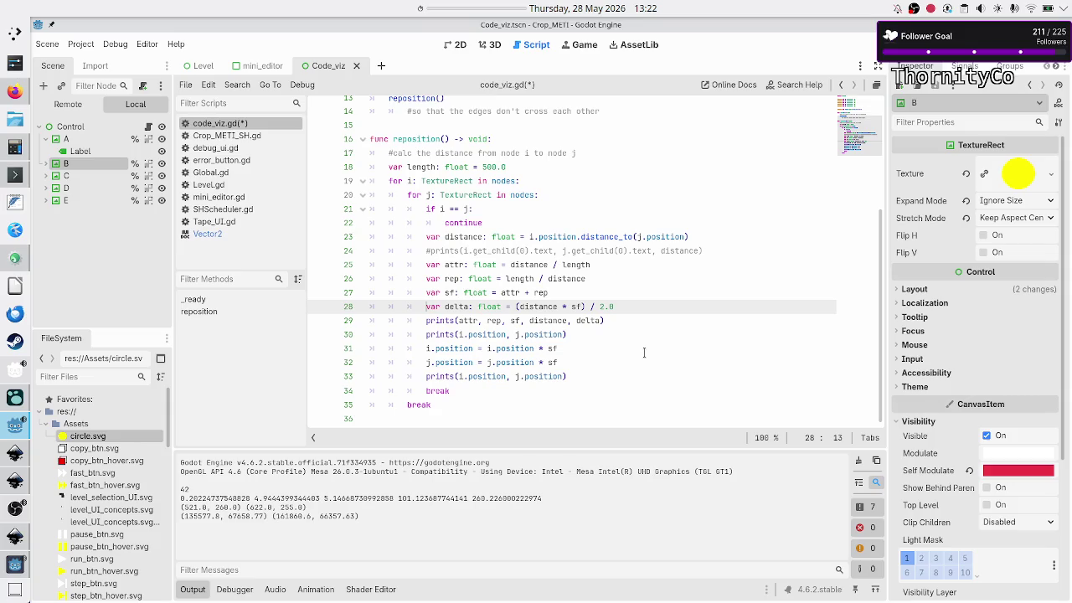
key(F6)
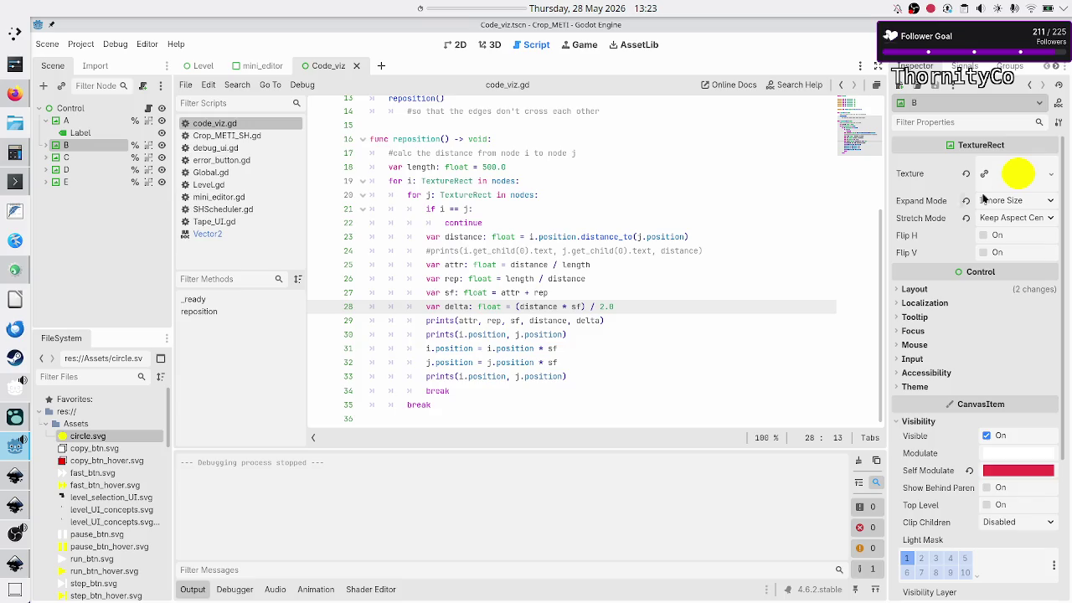
- Rerun the scene with the sf multiplier, then close the Crop_METI window to see A and B's new positions
key(F6)
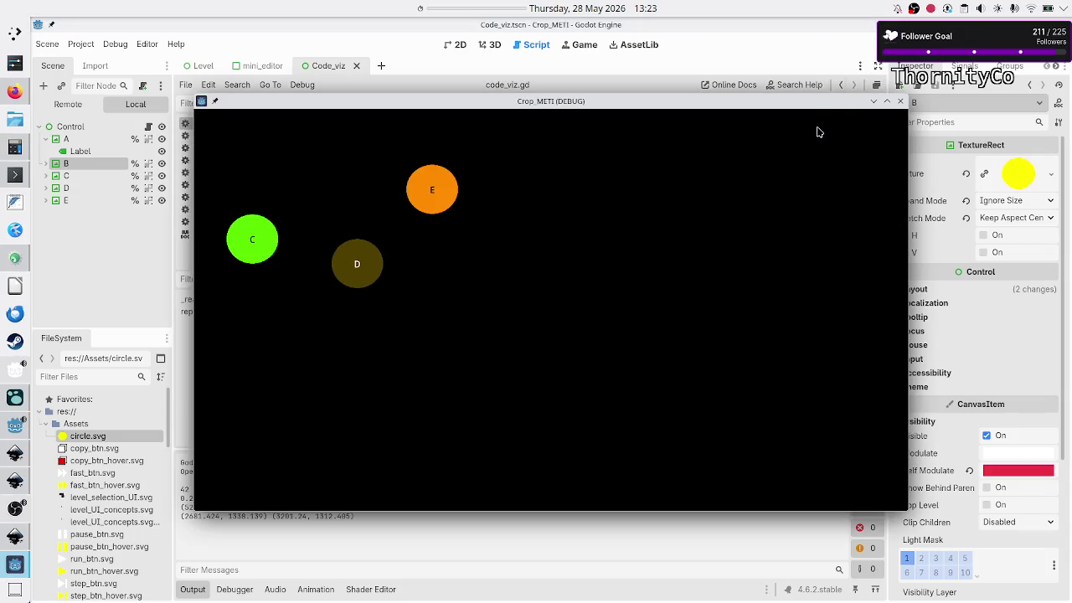
click(901, 101)
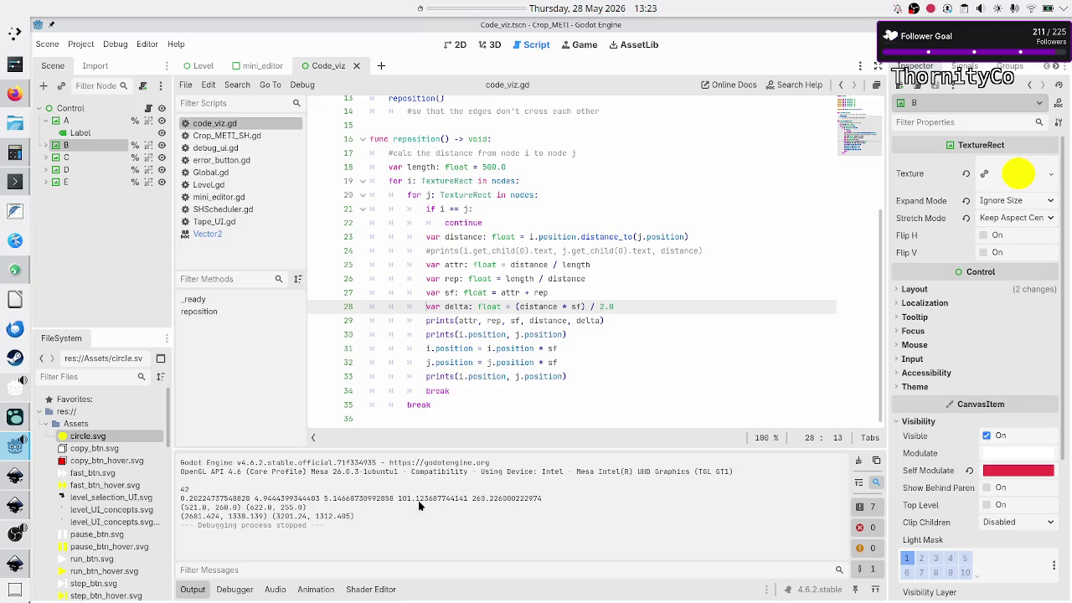
- Cut the two sf position-update lines 31–32 from reposition(), leaving a blank line
click(578, 338)
key(Right)
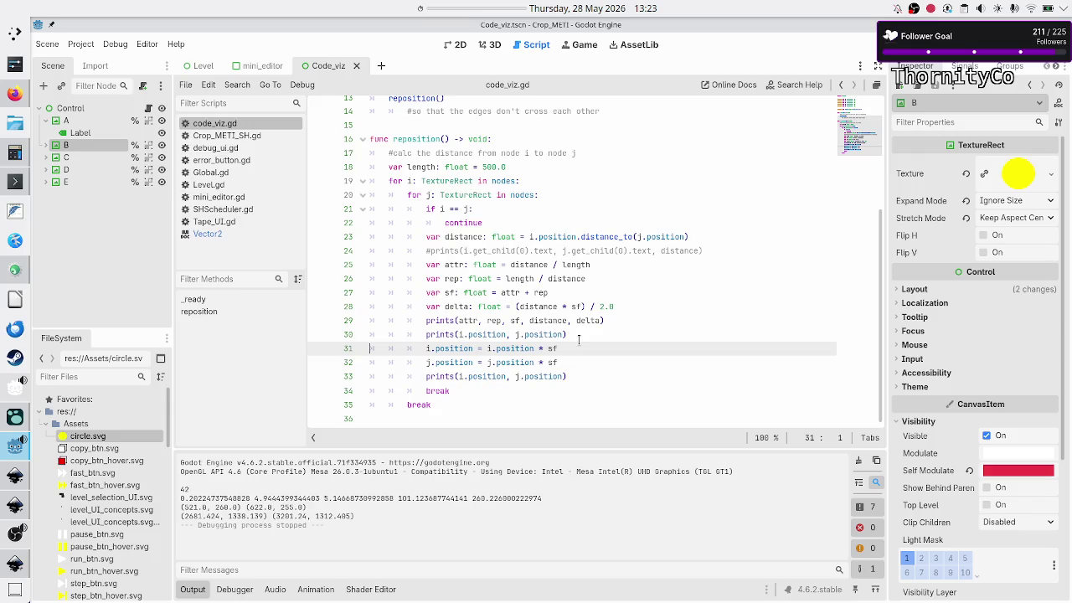
key(shift+Down)
key(shift+Down)
key(ctrl+x)
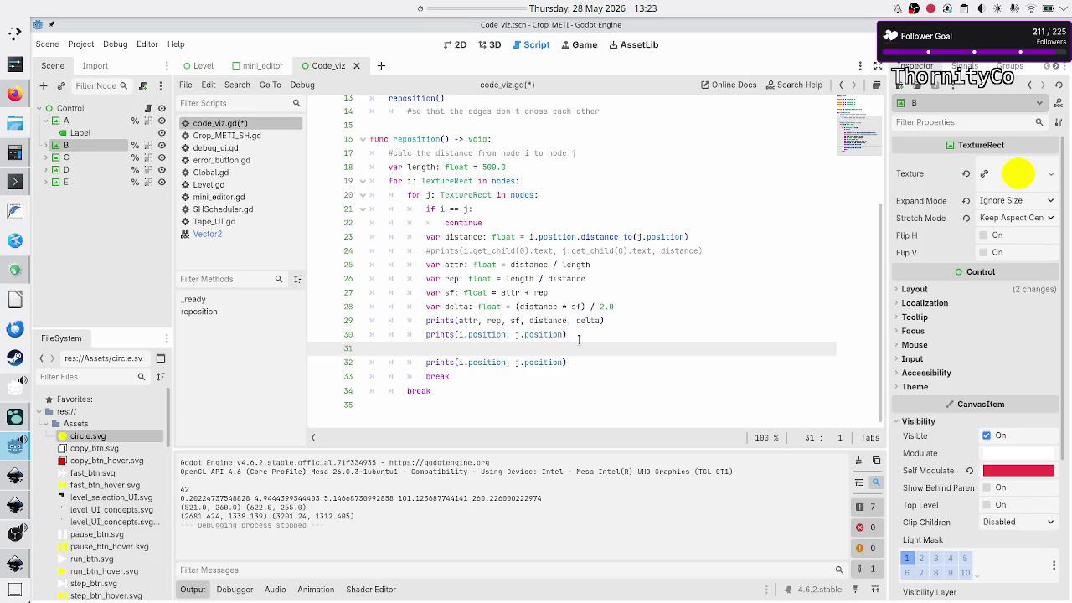
- Close KCalc and switch through Inkscape and Godot to the sketch in the browser
key(alt+Tab)
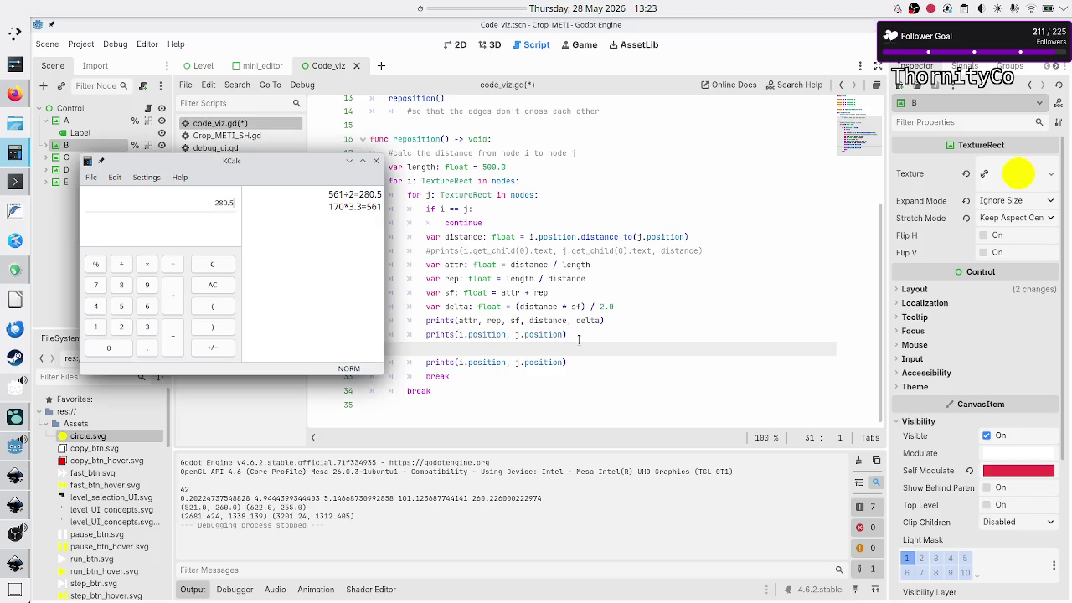
click(376, 161)
click(11, 570)
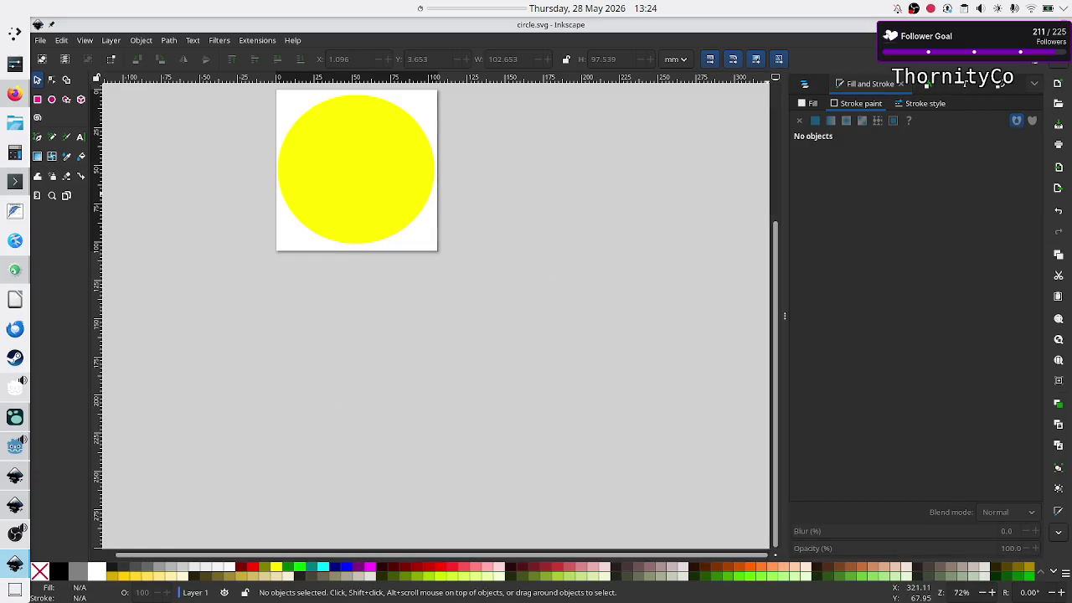
key(alt+Tab)
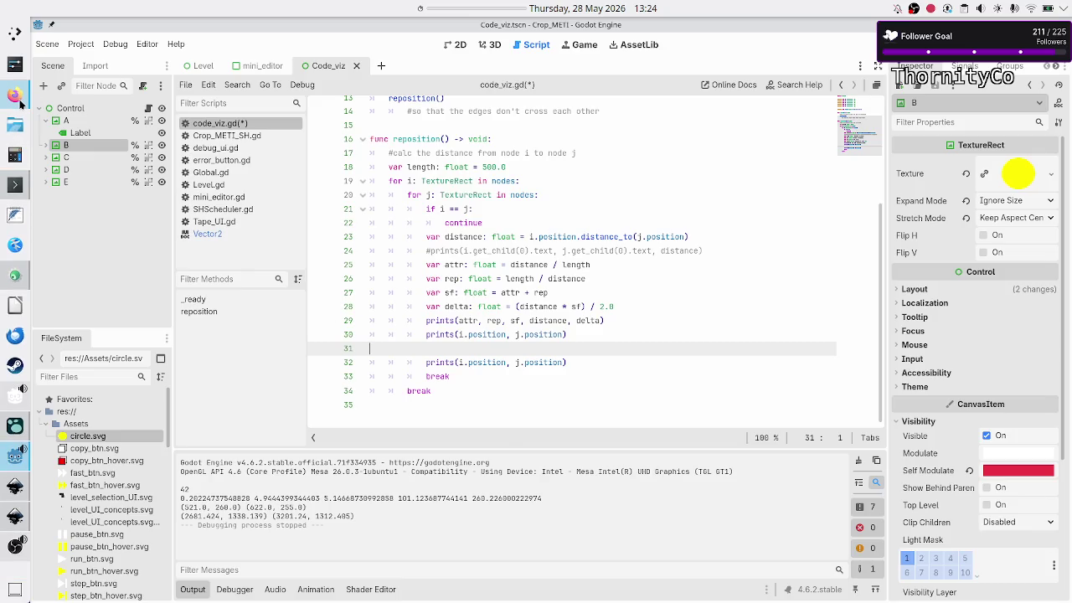
click(18, 98)
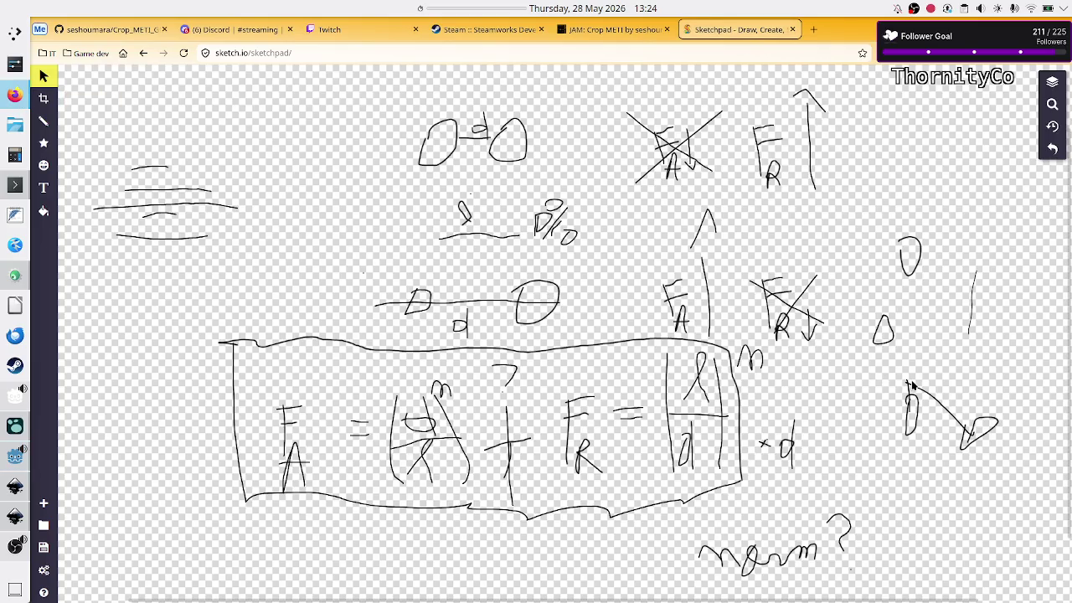
- Drag the small node circles on the right of the sketch, raising the upper one and settling one beside the crossed-out F_R
drag(880, 332, 869, 366)
drag(916, 264, 918, 242)
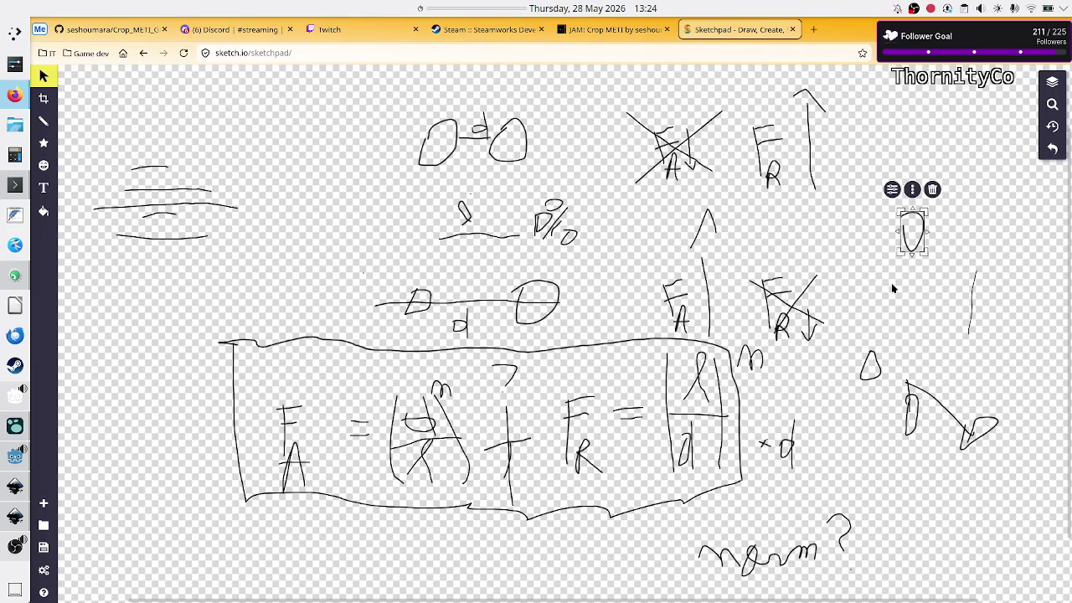
click(871, 369)
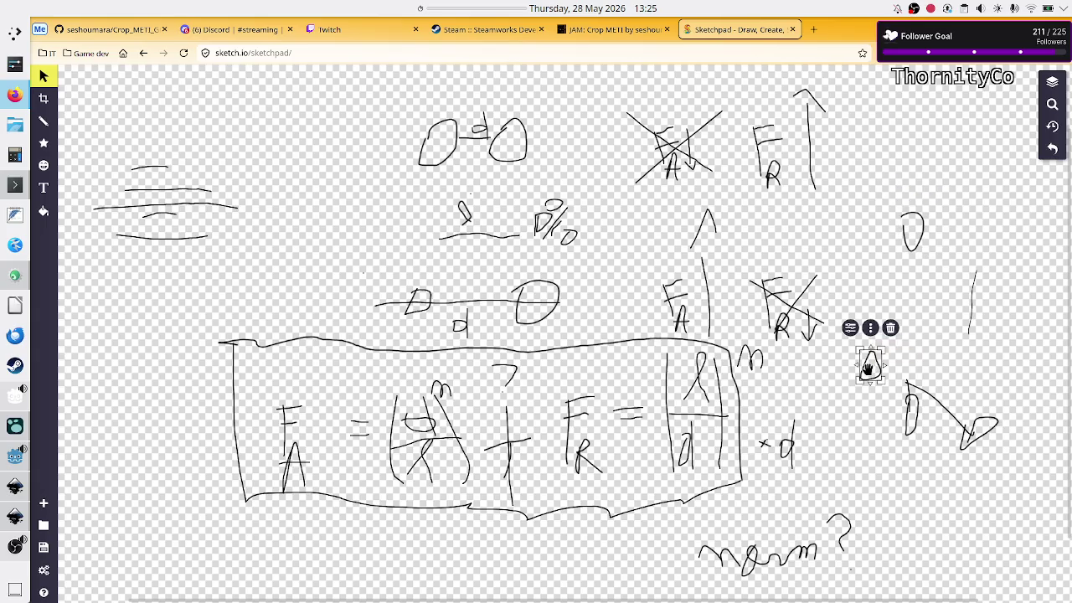
drag(868, 363, 879, 328)
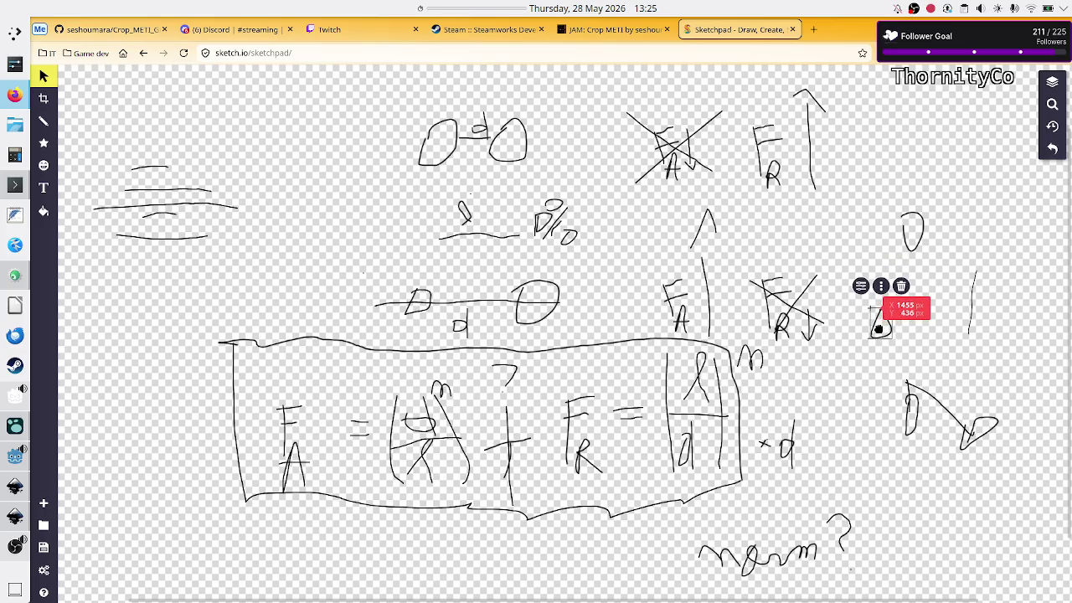
drag(879, 328, 877, 346)
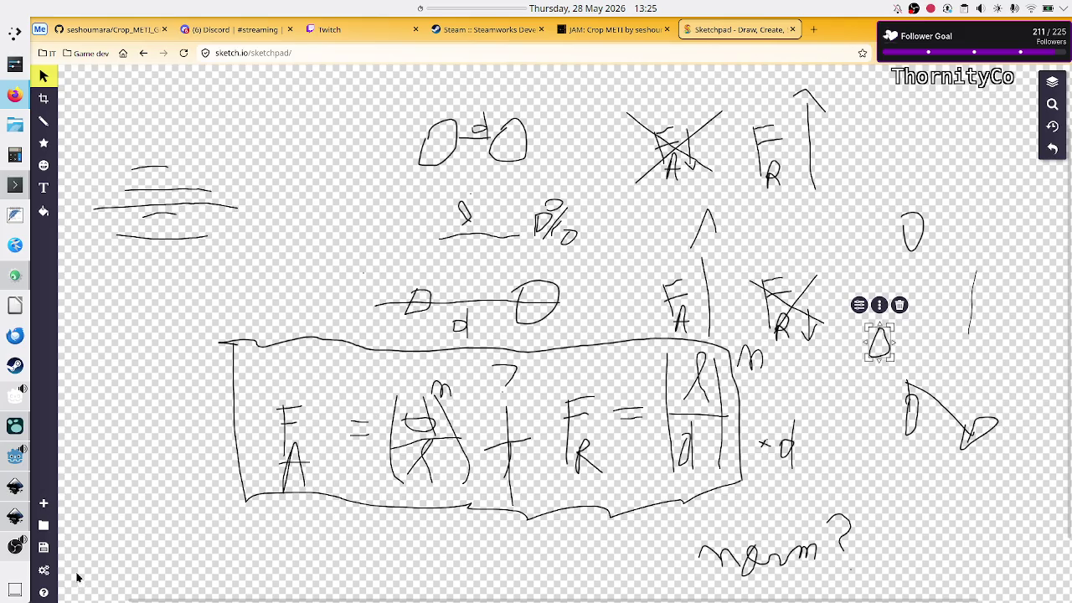
click(10, 458)
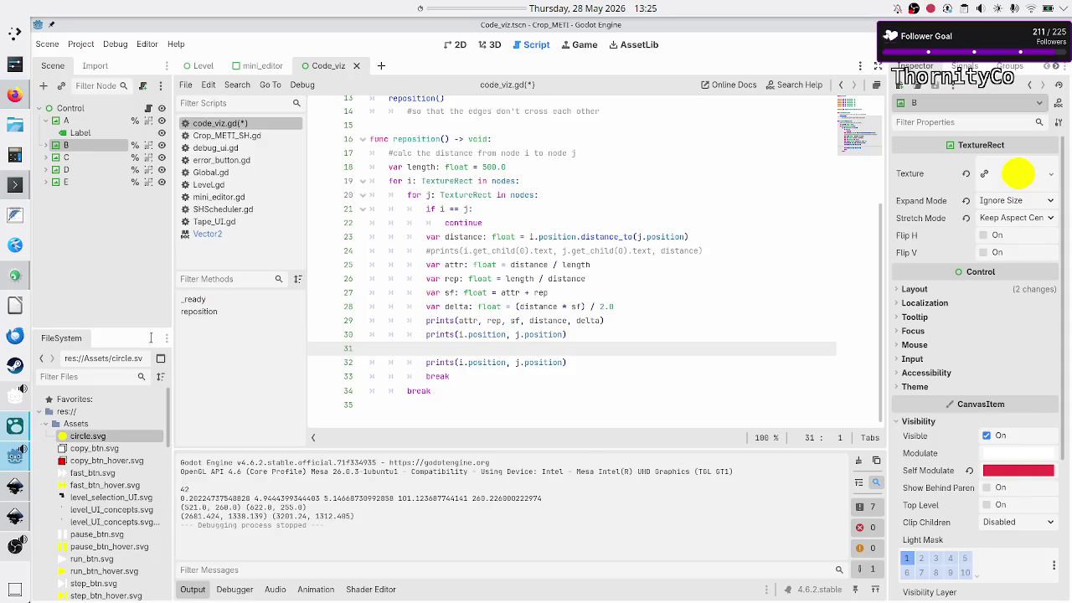
- Open the Vector2 class reference and scroll down through its methods
click(253, 232)
scroll(520, 211, up, 20)
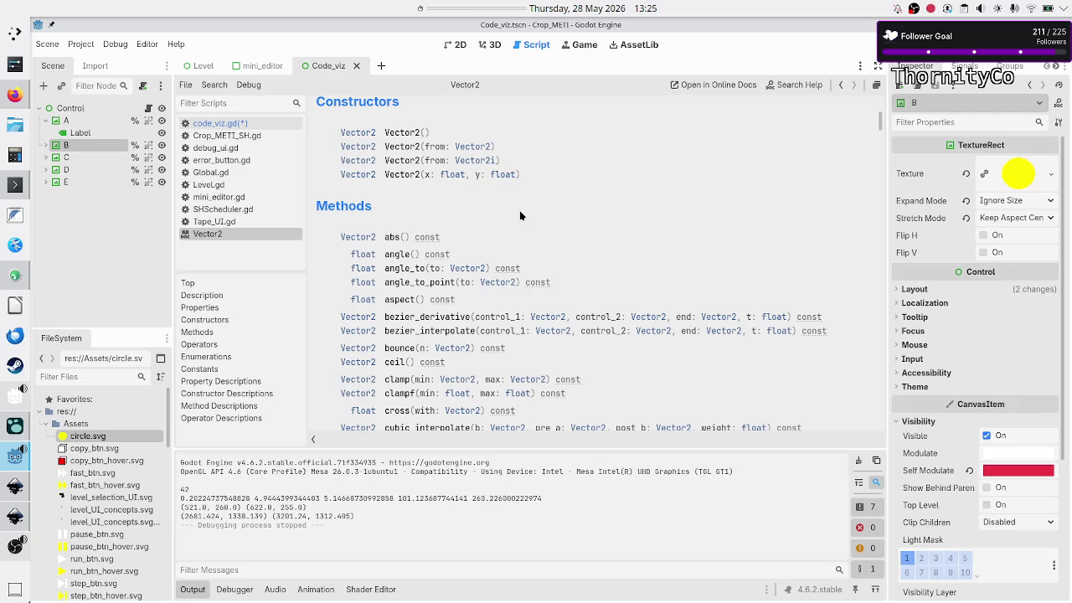
scroll(519, 215, down, 3)
scroll(520, 211, down, 4)
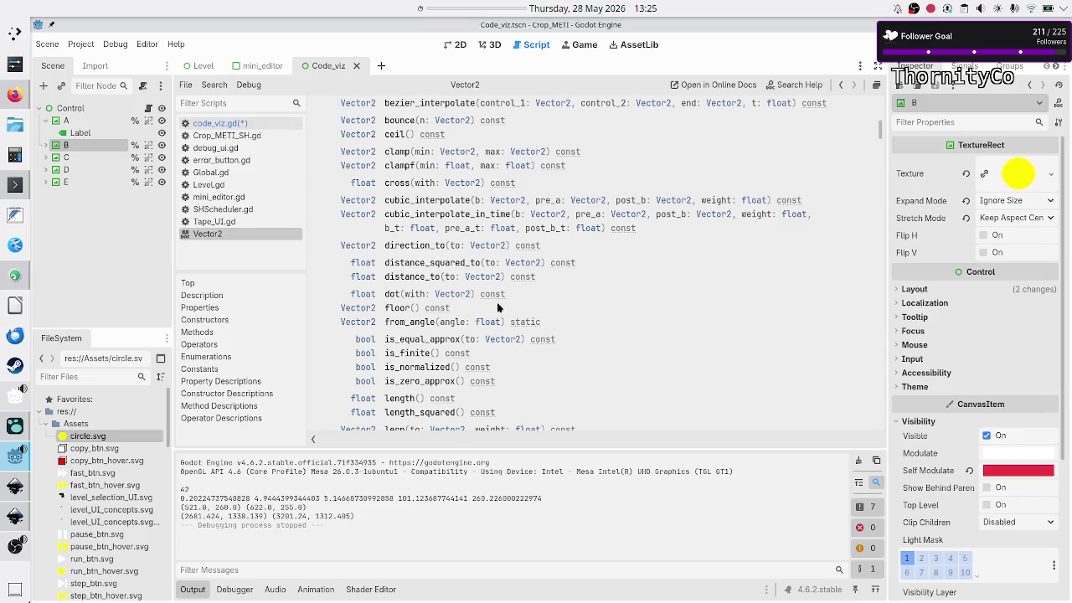
scroll(565, 307, down, 3)
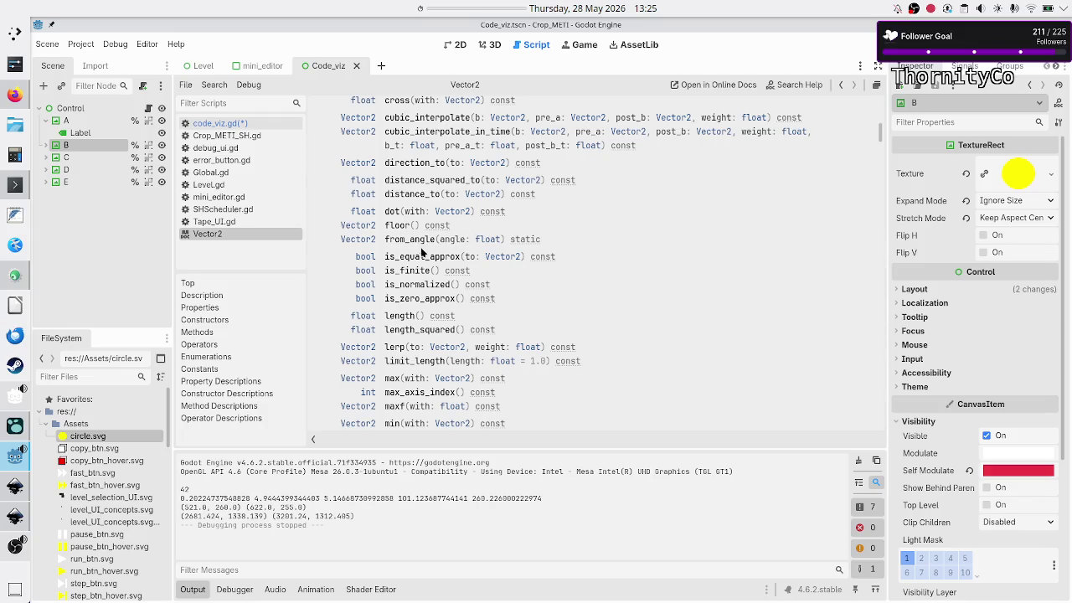
scroll(543, 289, down, 2)
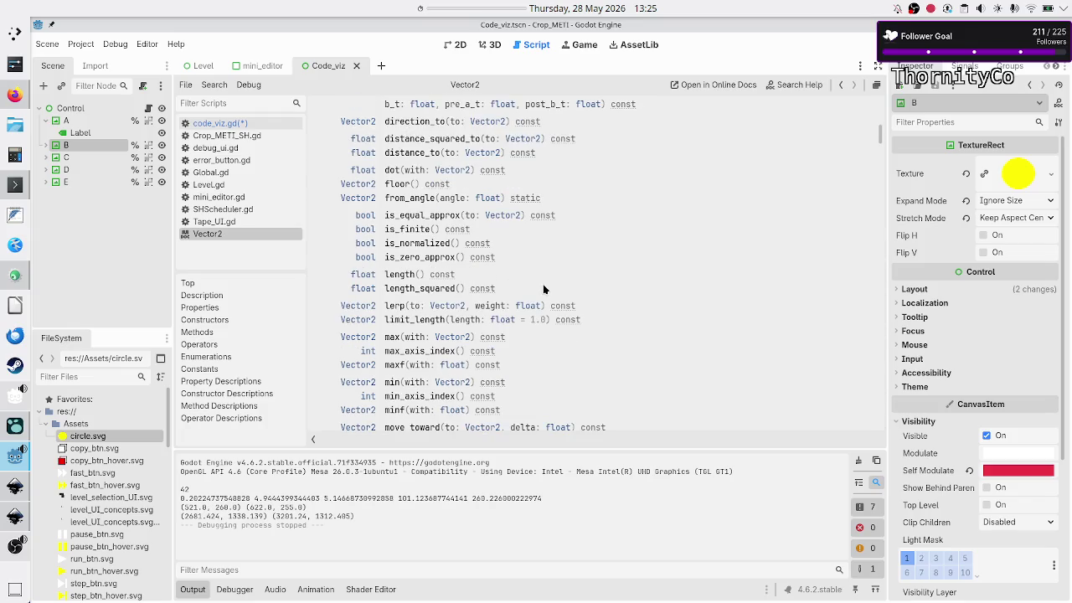
scroll(569, 251, down, 3)
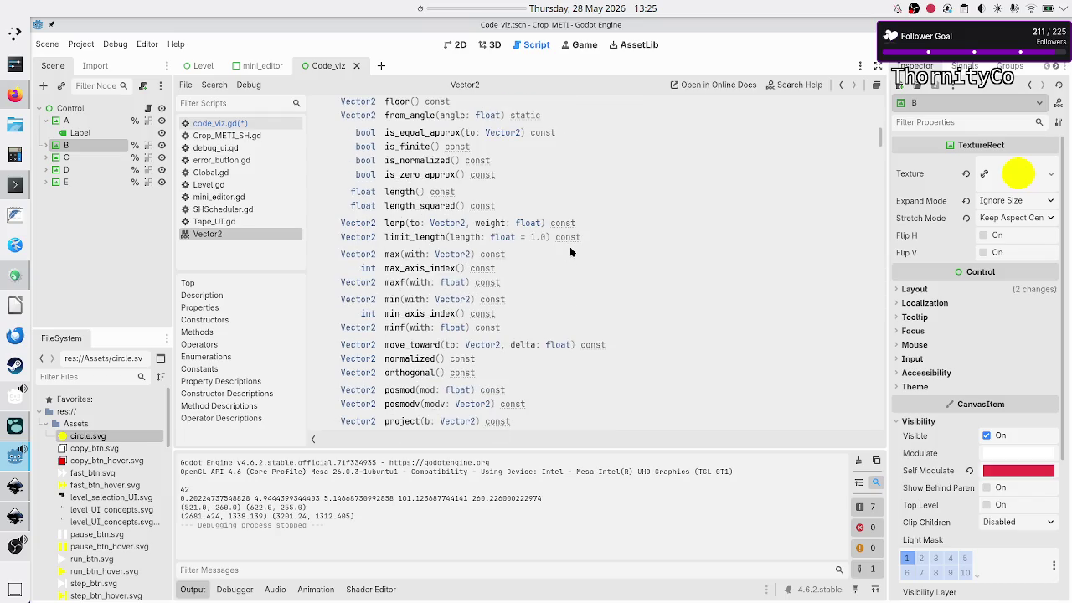
scroll(570, 251, down, 2)
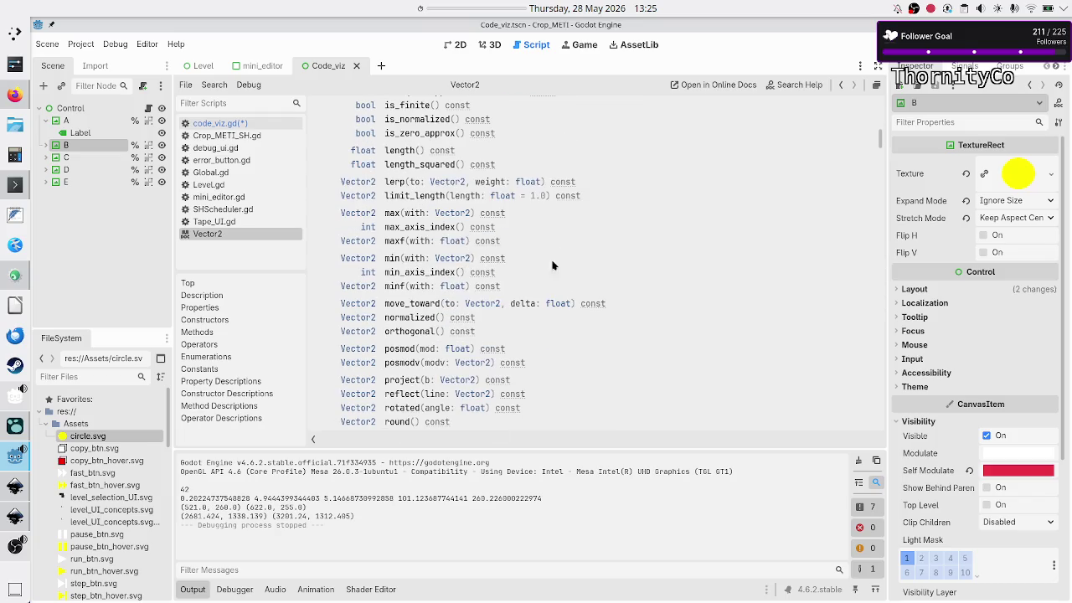
- Read the move_toward description, highlighting the word amount, then return to code_viz.gd
click(419, 304)
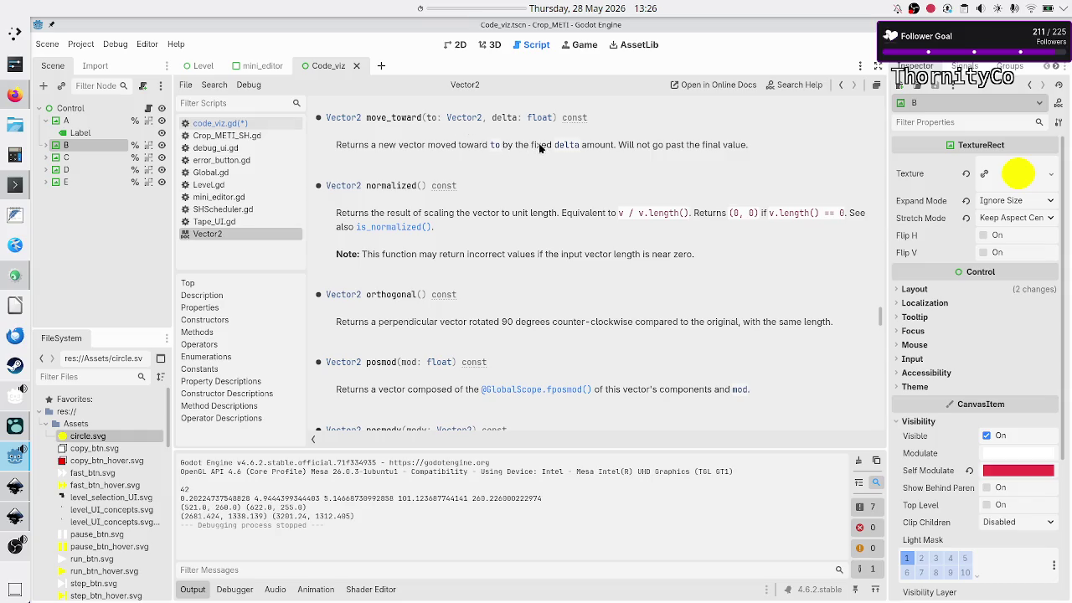
double_click(593, 146)
click(727, 141)
click(241, 124)
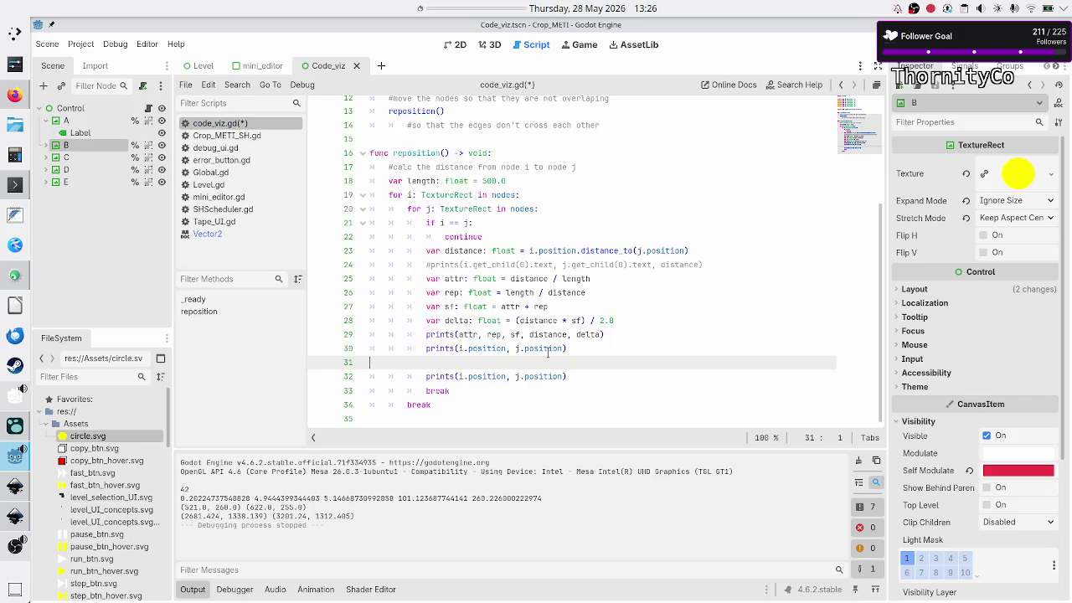
- Write i.position.move_toward(j.position, delta) on indented line 31 using autocomplete
key(Tab)
key(Tab)
key(Tab)
text(i.positio)
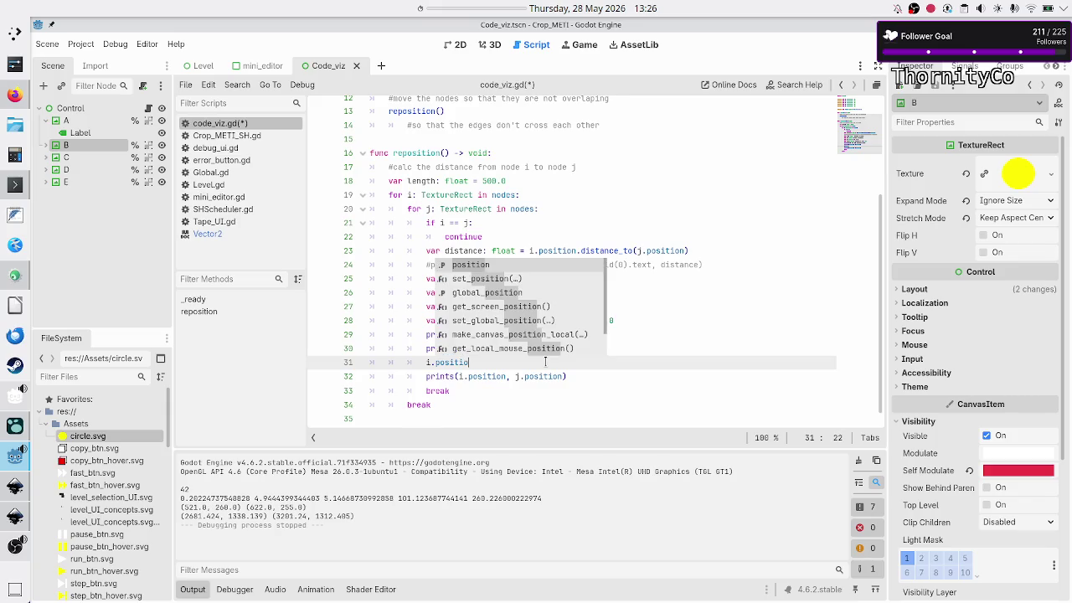
text(n.move)
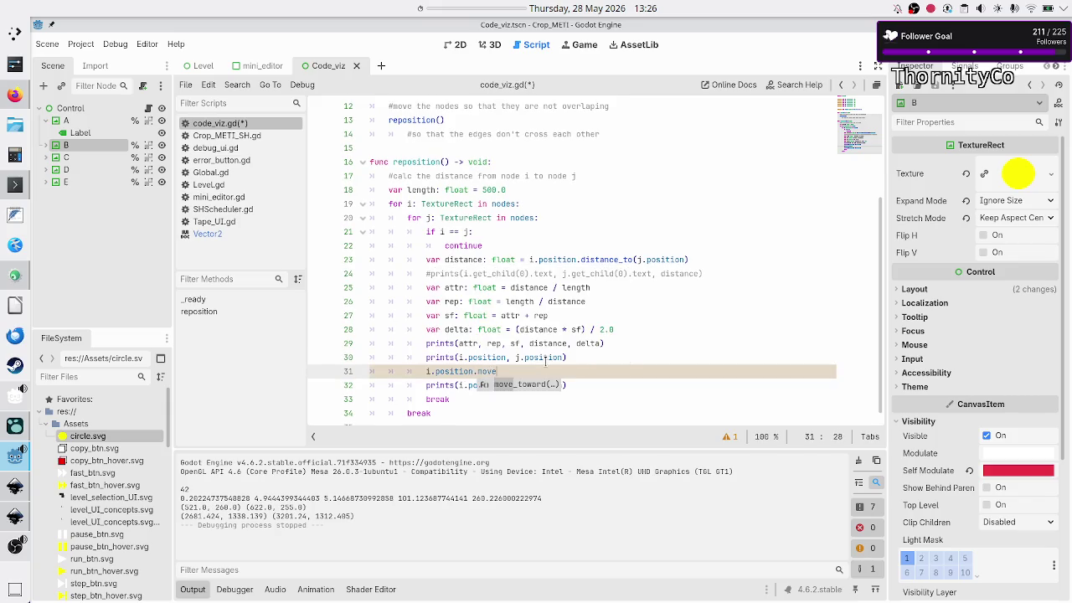
key(Return)
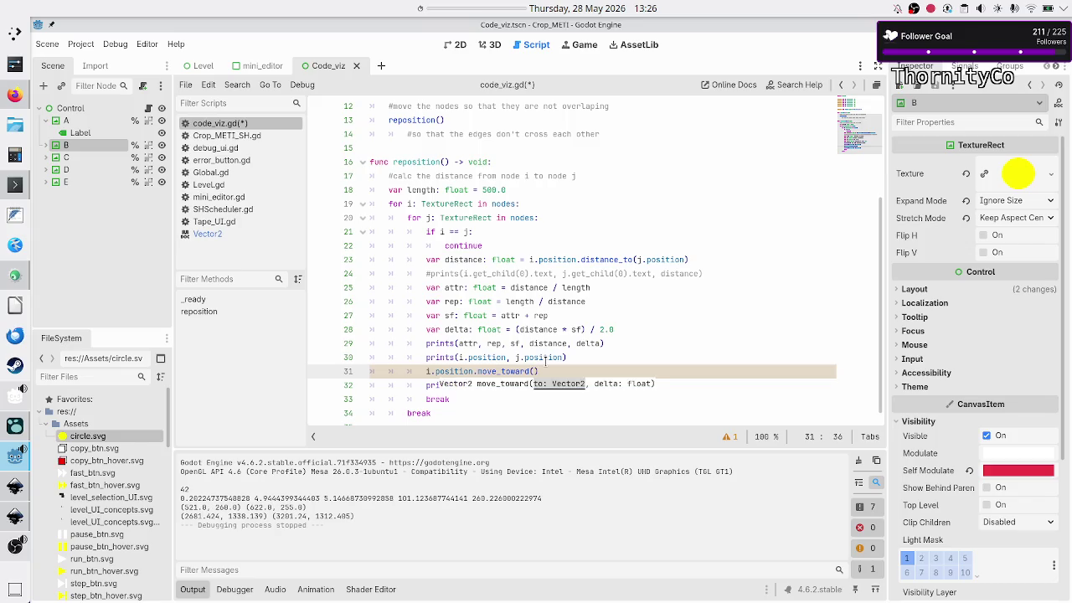
text(j)
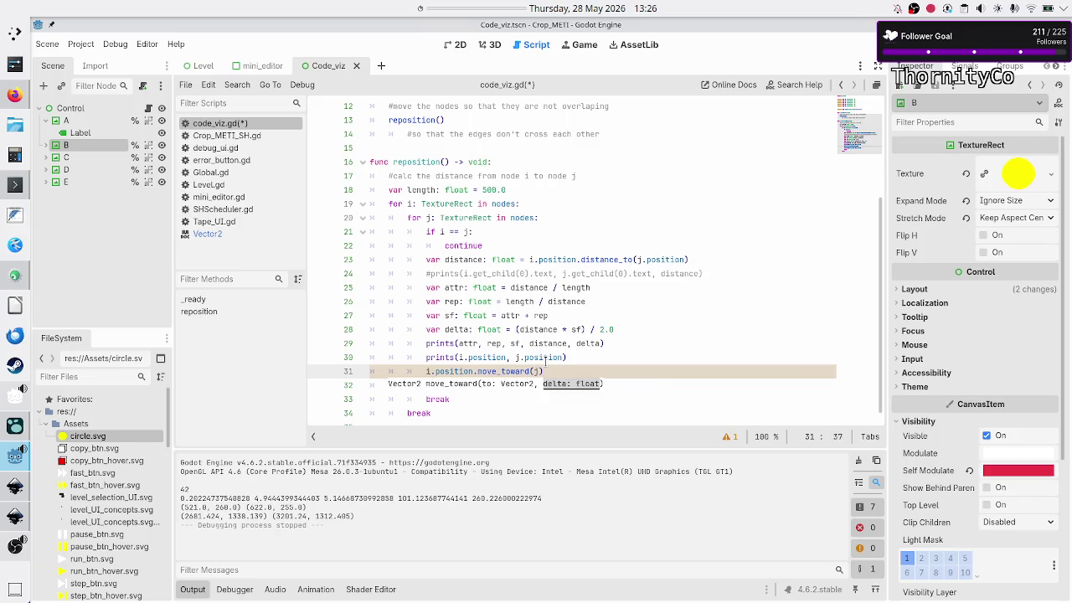
text(.posi)
key(Return)
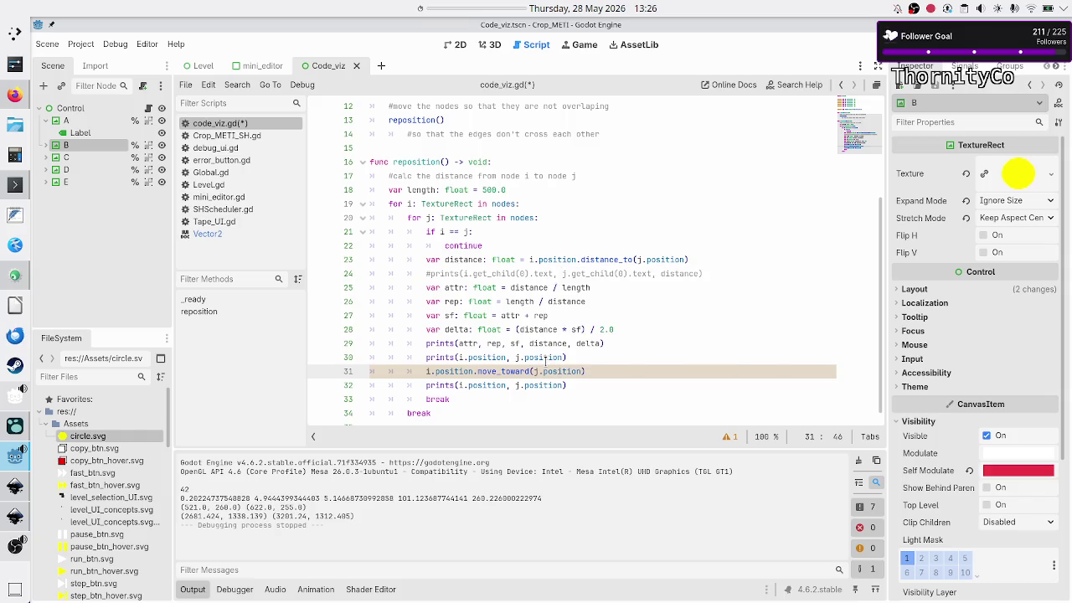
text(, )
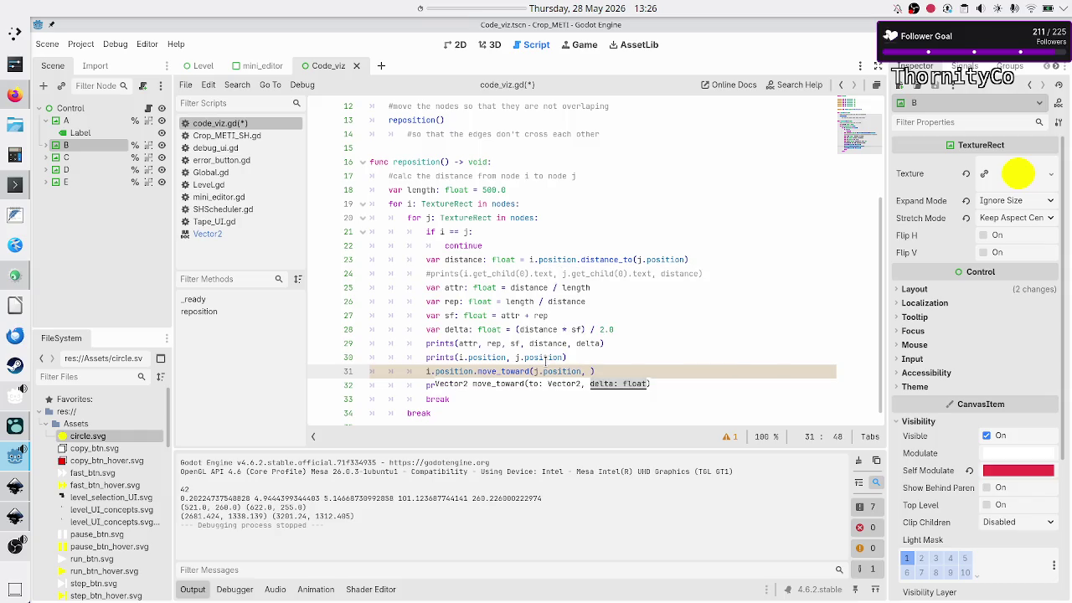
text(delta)
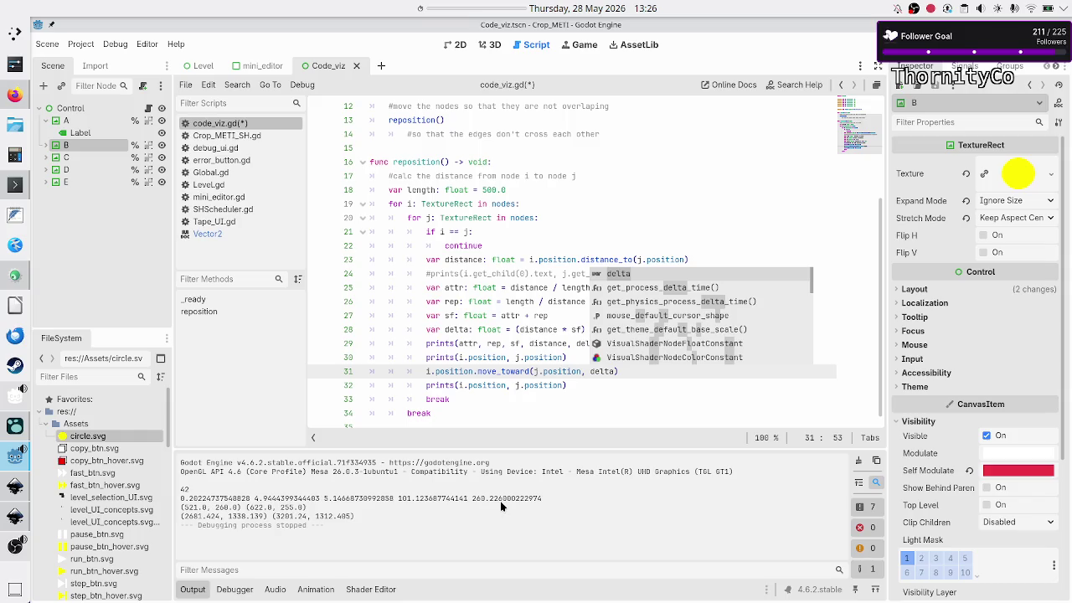
key(alt+Tab)
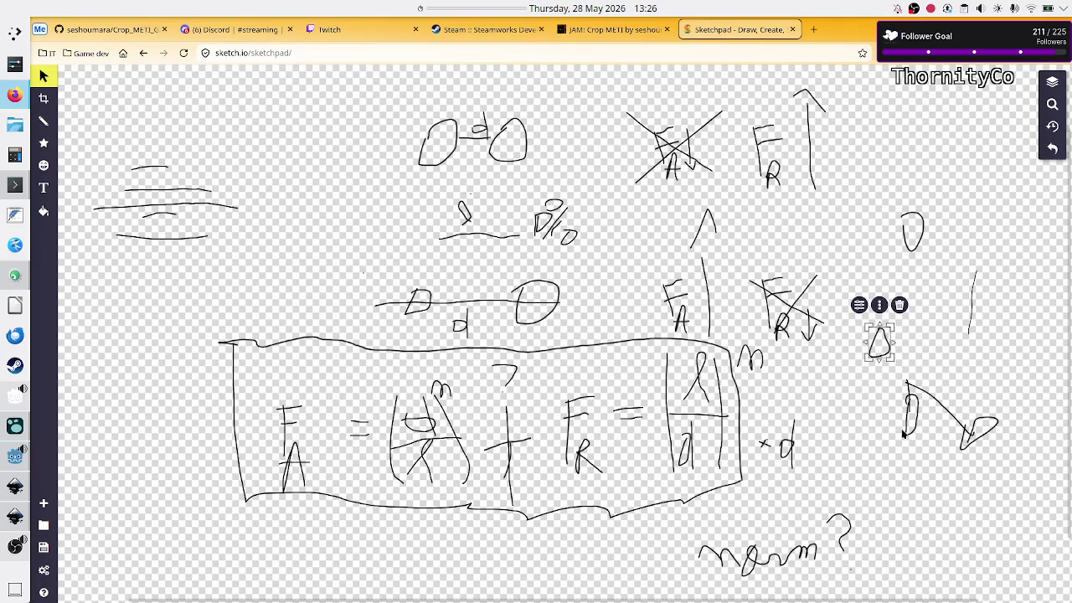
- Shift the small circle and triangle doodles beside the crossed-out F R, then open a blank browser tab
mouse_move(895, 362)
mouse_down()
mouse_move(879, 343)
mouse_move(897, 281)
mouse_up()
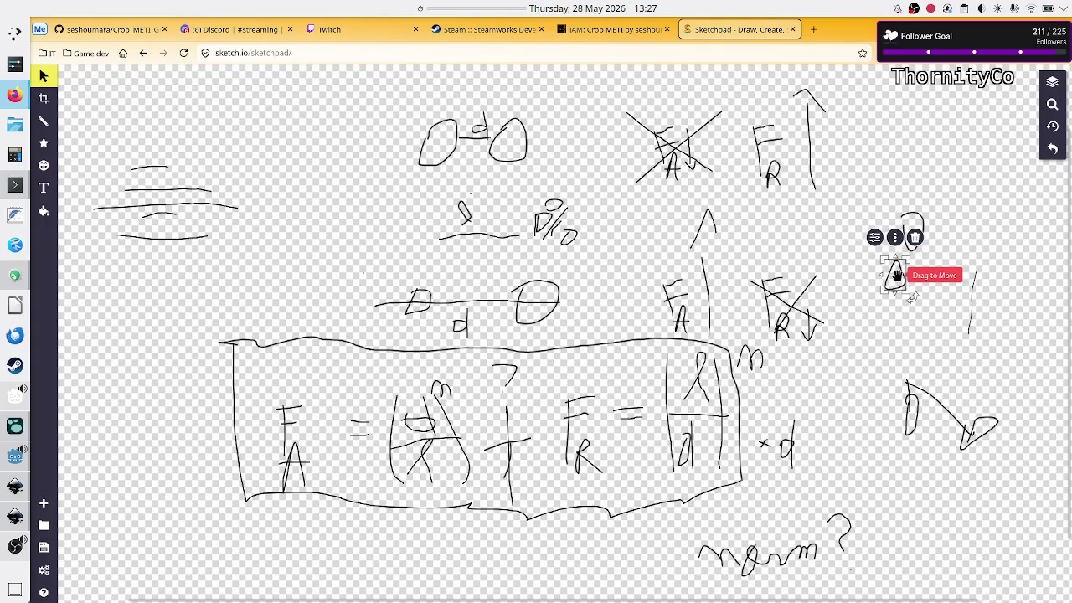
mouse_move(897, 273)
mouse_down()
mouse_move(881, 347)
mouse_move(891, 296)
mouse_up()
click(945, 355)
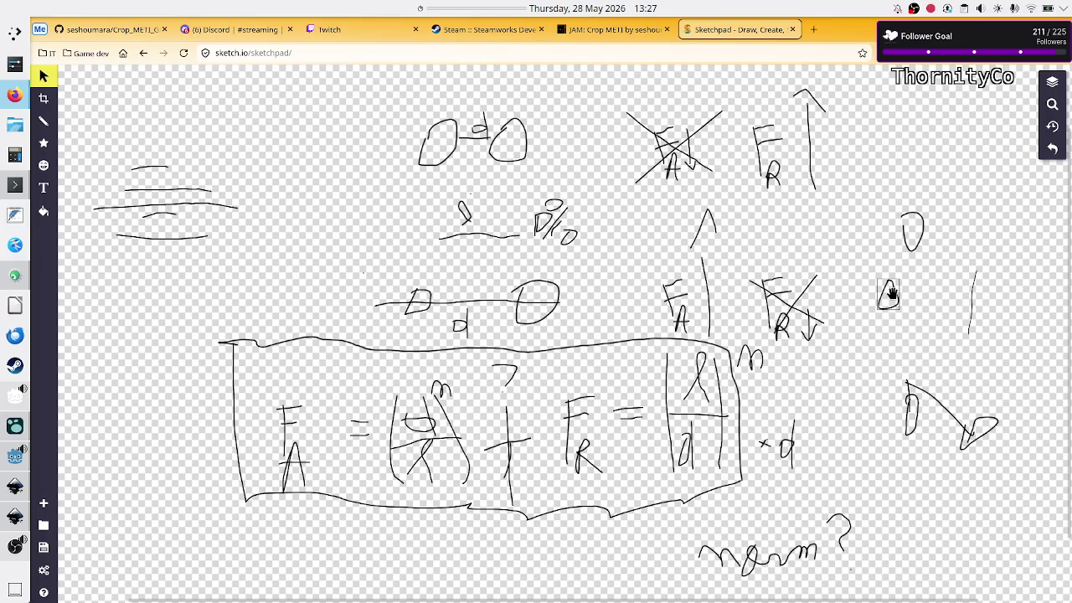
drag(893, 293, 870, 344)
mouse_move(869, 341)
mouse_down()
mouse_move(898, 252)
mouse_move(848, 386)
mouse_move(895, 279)
mouse_move(860, 341)
mouse_move(865, 324)
mouse_up()
click(921, 227)
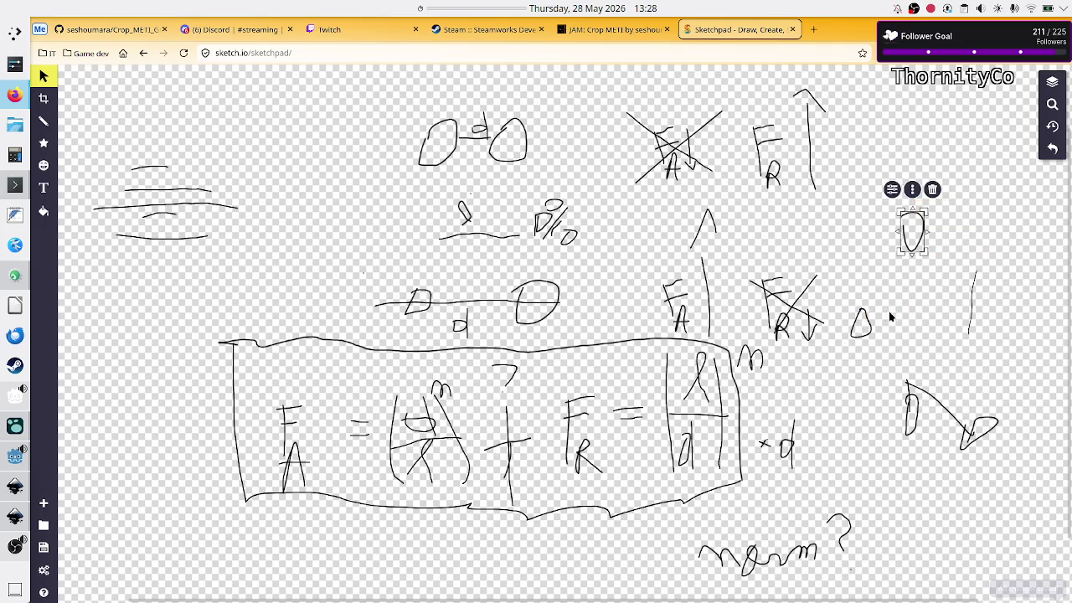
mouse_move(870, 329)
mouse_down()
mouse_move(876, 304)
mouse_move(865, 328)
mouse_move(868, 308)
mouse_up()
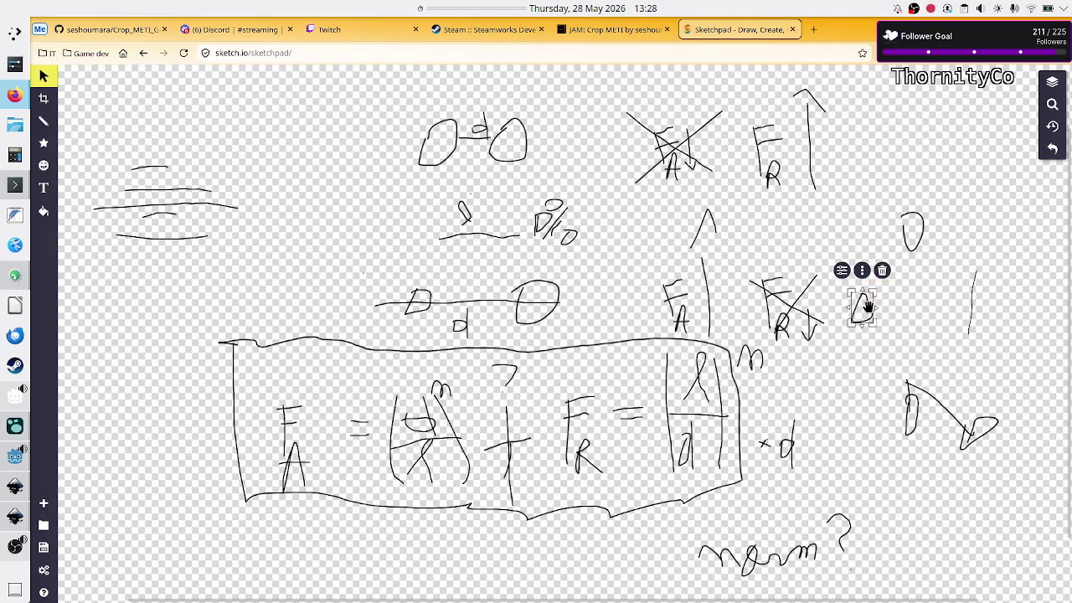
click(947, 263)
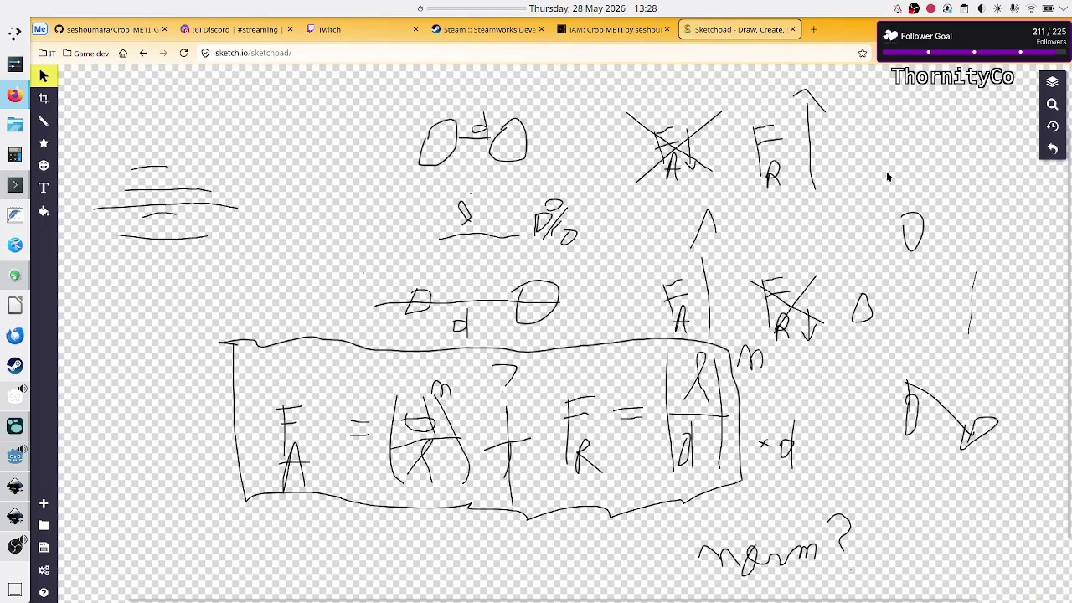
click(816, 29)
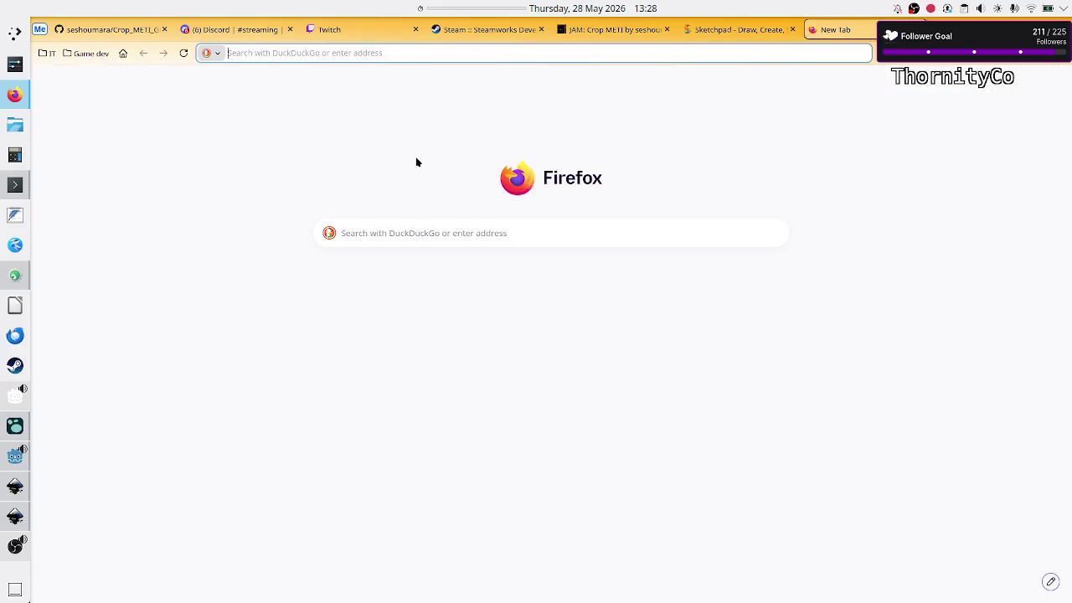
- Load Duck.ai from the IT bookmarks folder and delete the old Nuclear fallout distance chat
click(49, 54)
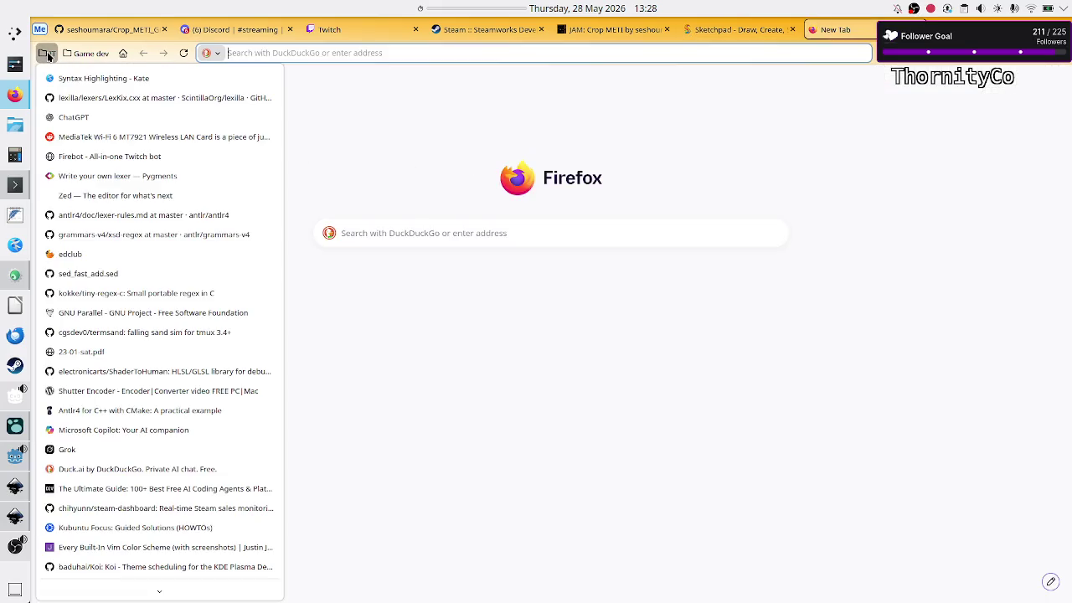
click(110, 462)
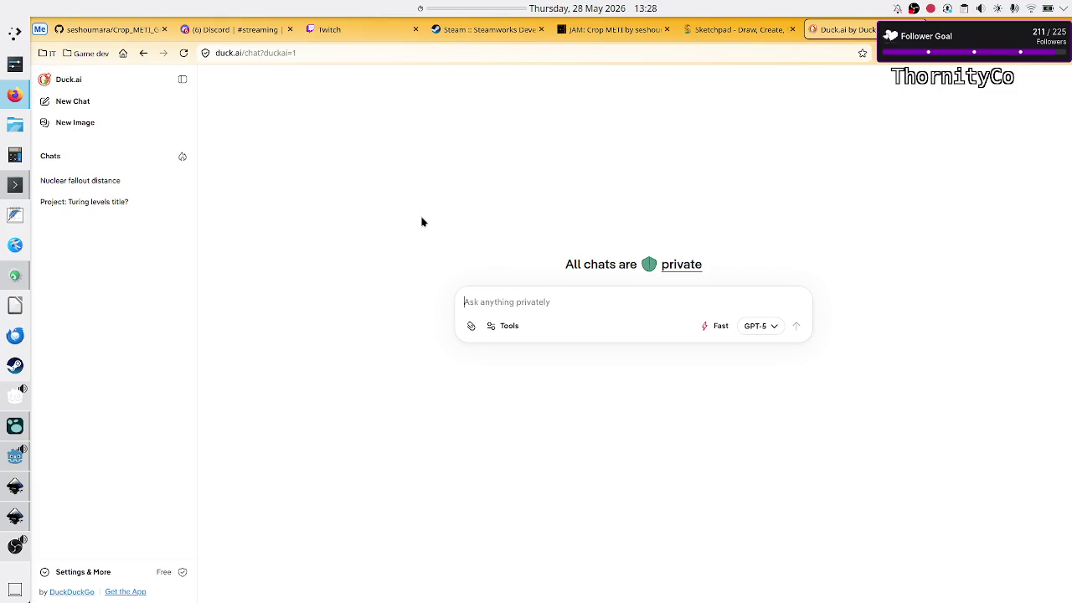
mouse_move(139, 179)
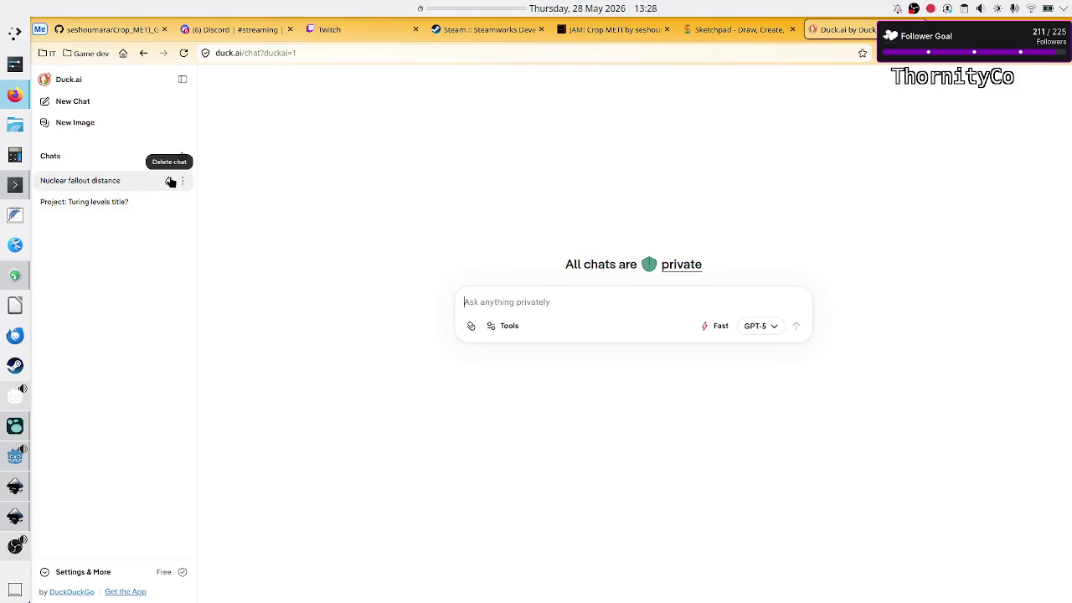
click(171, 181)
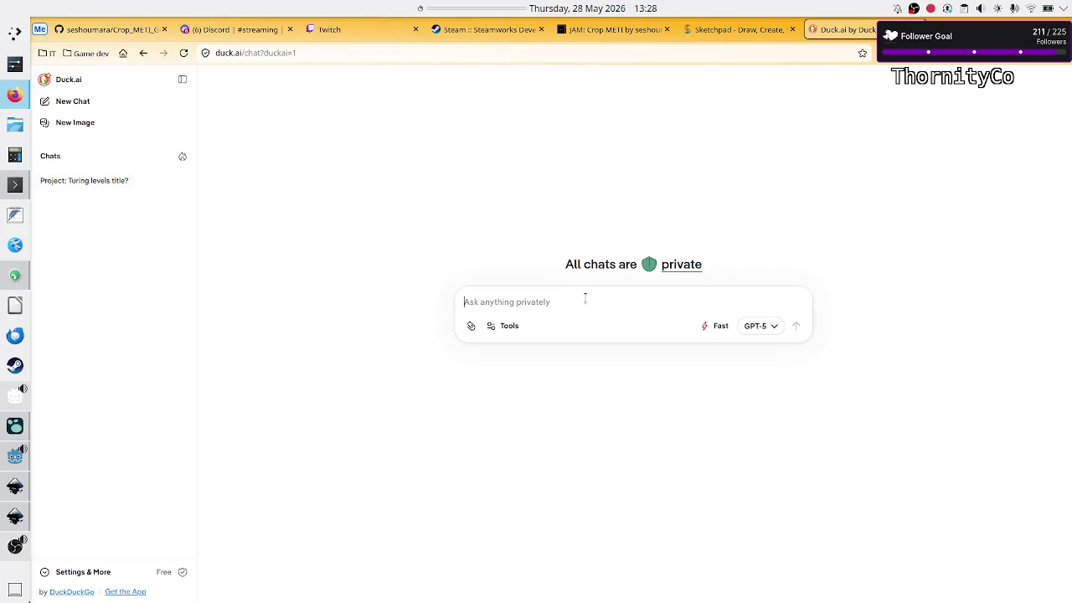
- Draft the prompt 'I have 2 nodes in cartesian space, with the distance between them d.'
text(I)
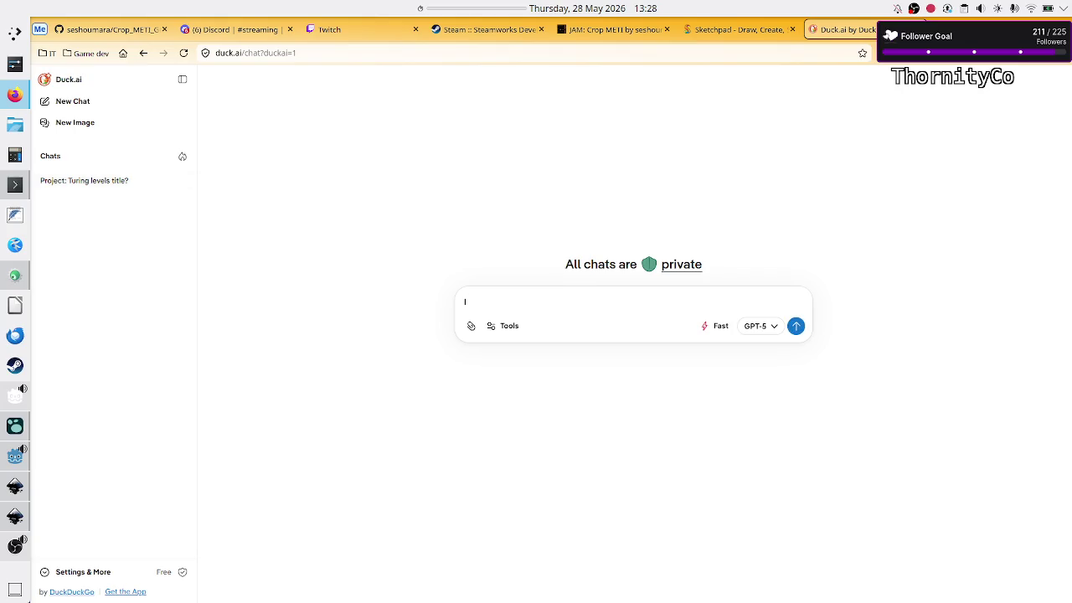
text( have )
text(2)
text(x)
text(,d)
key(BackSpace)
key(BackSpace)
key(BackSpace)
text(items)
text( represent)
key(BackSpace)
key(BackSpace)
key(BackSpace)
text(, e)
key(BackSpace)
text(their)
key(BackSpace)
key(BackSpace)
key(BackSpace)
key(BackSpace)
key(BackSpace)
key(BackSpace)
text(node)
text(s in carte)
text(sian spa)
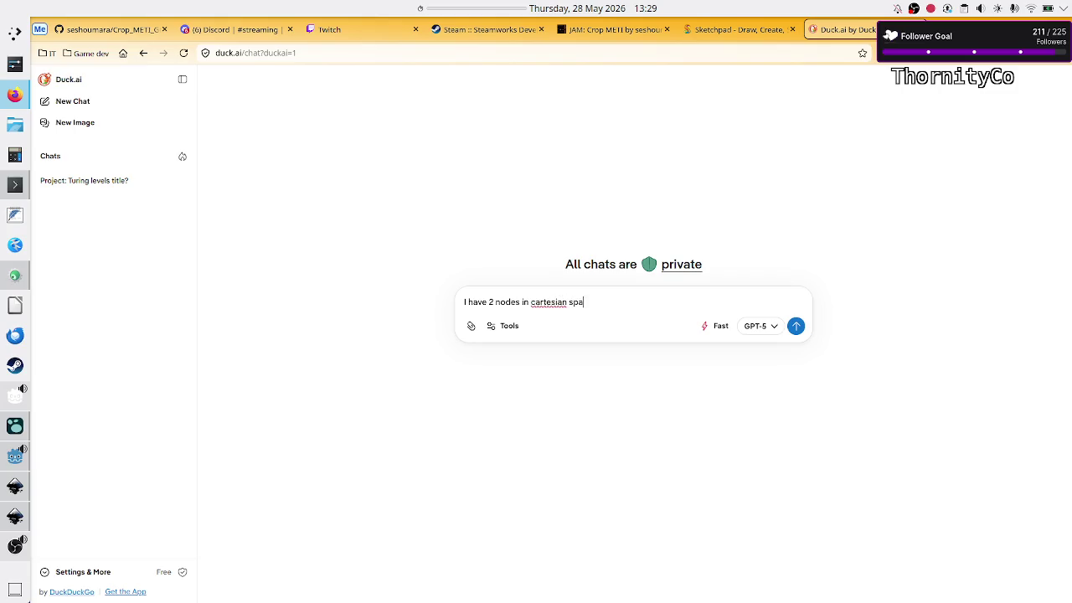
text(ce, with thei)
key(BackSpace)
key(BackSpace)
key(BackSpace)
text(. I)
text( wa)
text(nt)
text( thei)
key(BackSpace)
key(BackSpace)
key(BackSpace)
key(BackSpace)
key(BackSpace)
key(BackSpace)
key(BackSpace)
text(, with the distance betwee)
text(n them )
text(d)
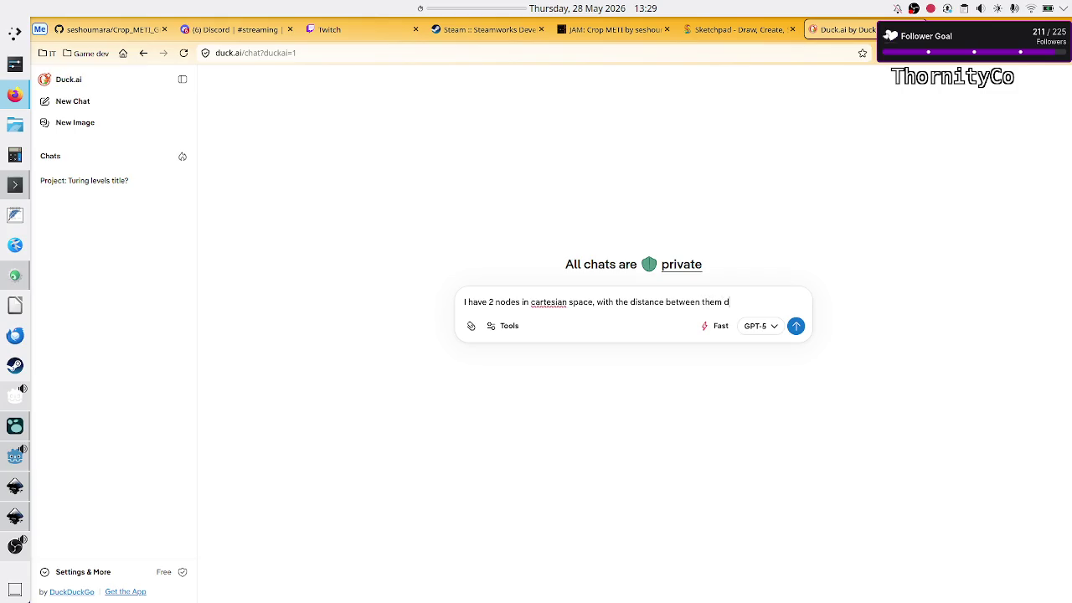
text(.)
click(521, 301)
- Add '(i, j)' after 'nodes' in the question, replacing the placeholder labels a and b
text((a, b))
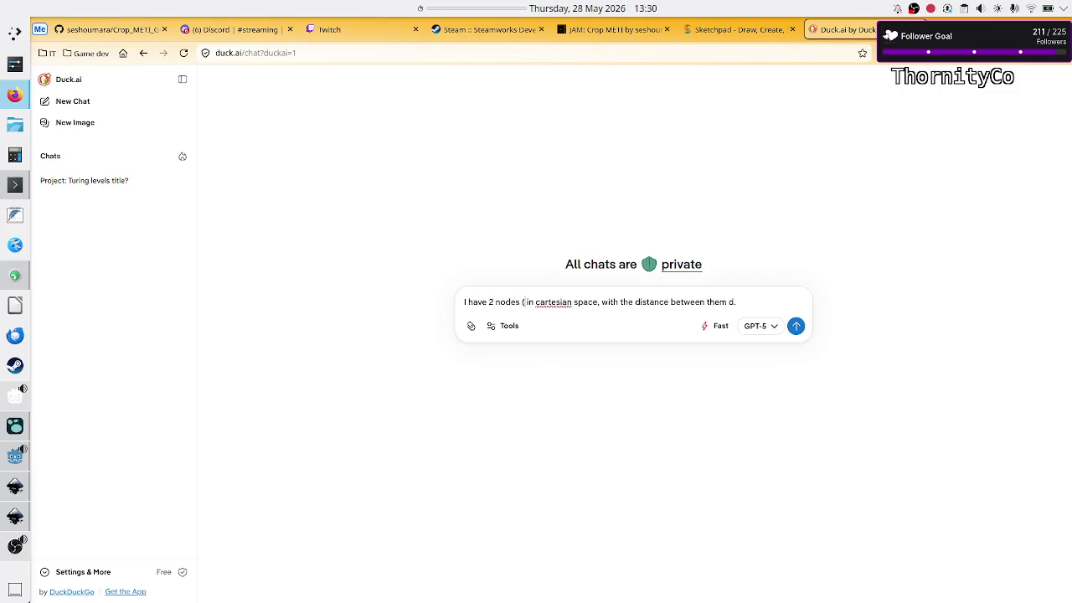
click(531, 302)
key(BackSpace)
text(i, j)
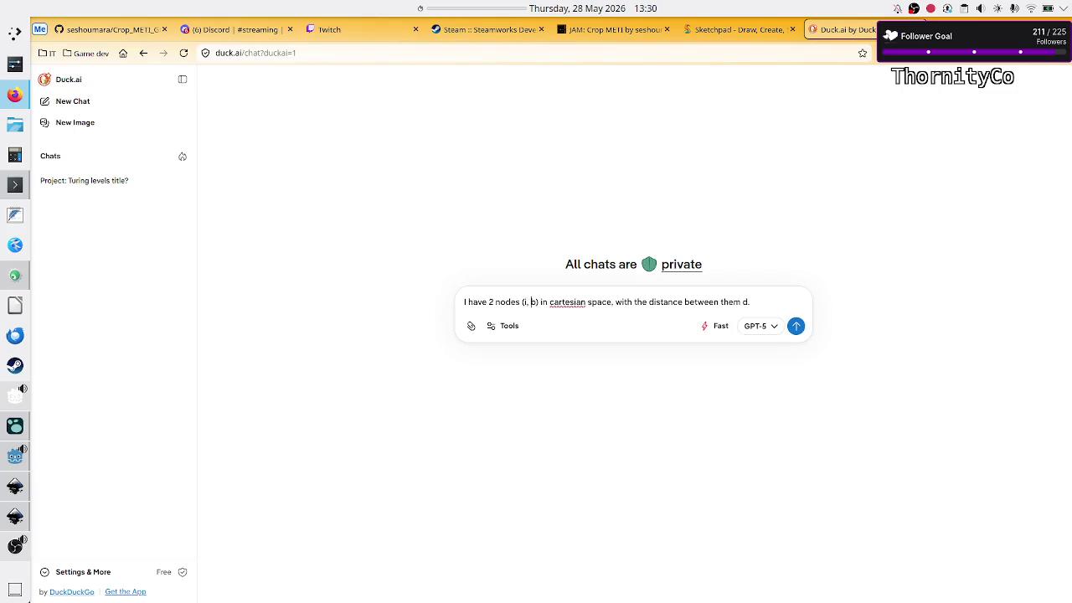
click(533, 302)
key(BackSpace)
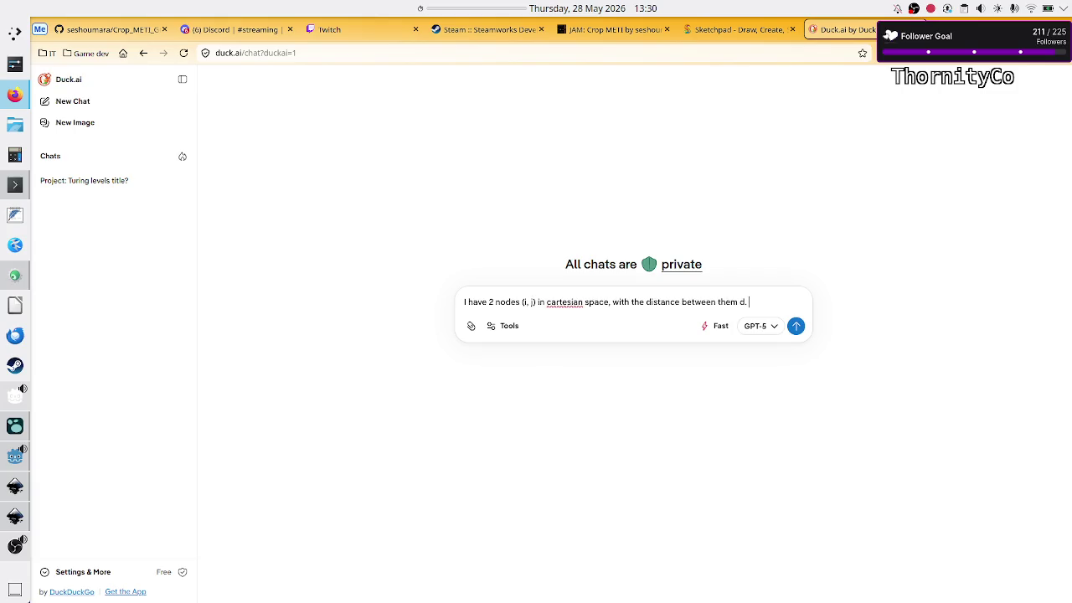
- Ask how to adjust i and j positions (x and y) so their new Euclidean distance is d *
text(How can I ad)
text(just )
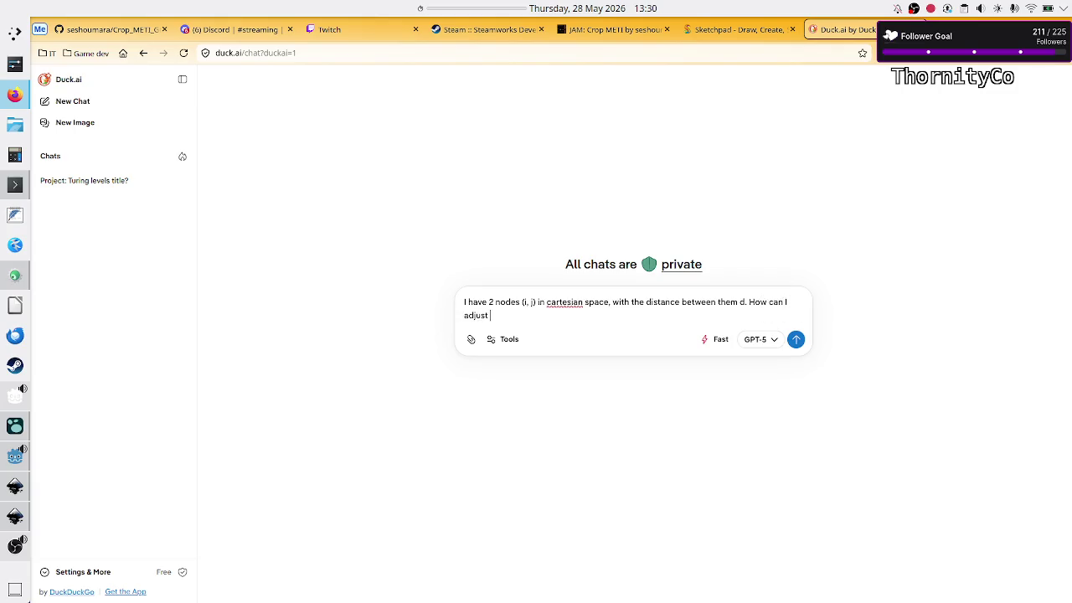
text(i and )
text(j positions )
text((x and y)
text() so that)
text( the new fist)
key(BackSpace)
key(BackSpace)
key(BackSpace)
text(euclid)
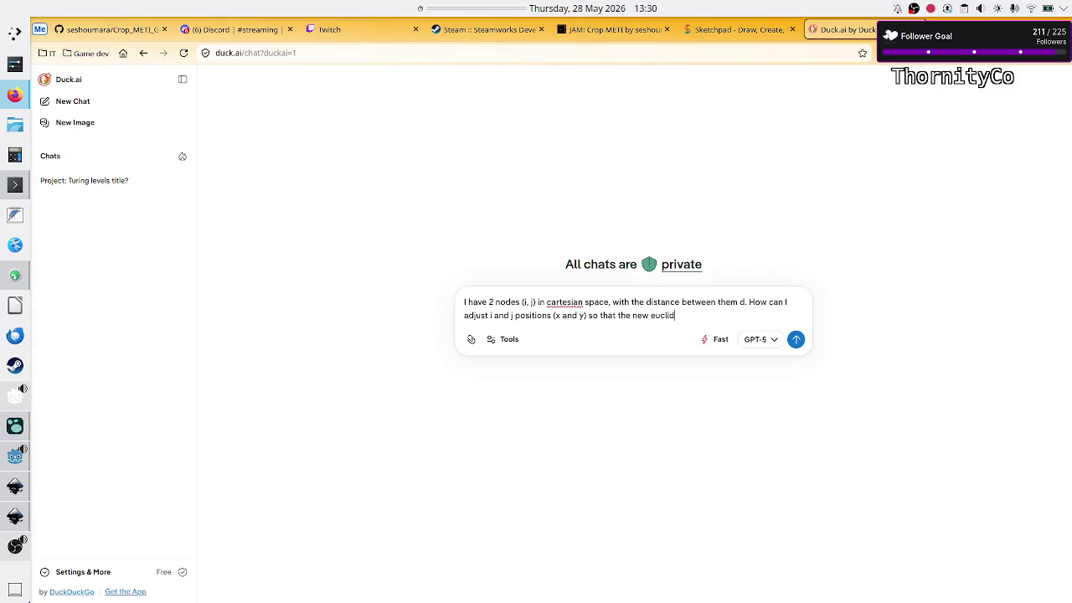
text(ean distance between them is )
text(d *)
- Complete with scaling_factor, below 1 (nodes coming closer) or above 1 (moving apart), and send
text( sca)
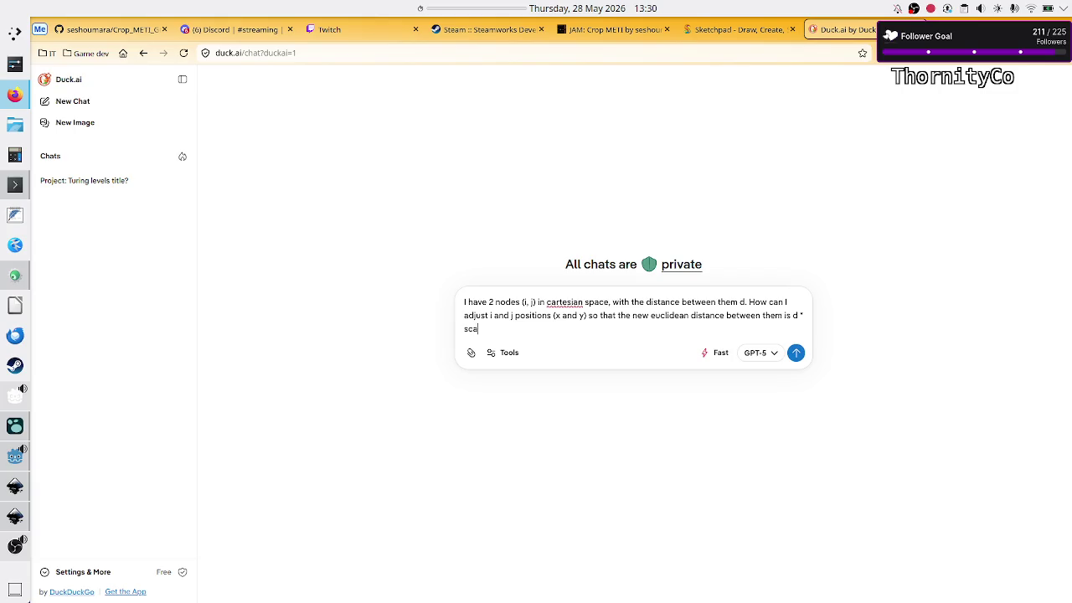
text(ling_factor)
text(. This sca)
text(ling factor )
text(can be l)
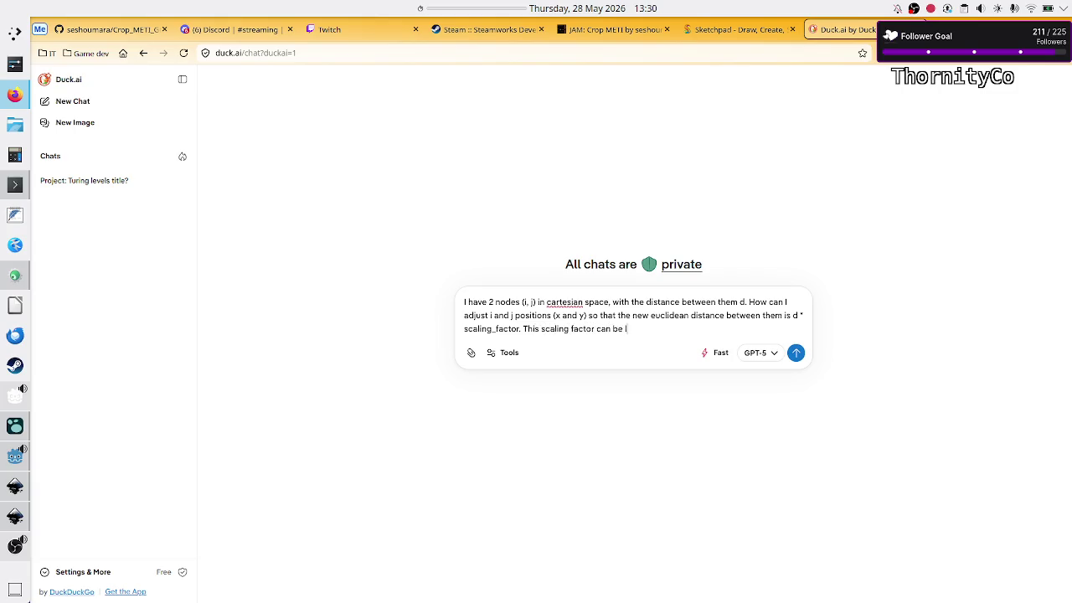
text(ess than 1 (at)
key(BackSpace)
key(BackSpace)
text(nodes comming clo)
key(BackSpace)
key(BackSpace)
key(BackSpace)
key(BackSpace)
text(ing closer) or )
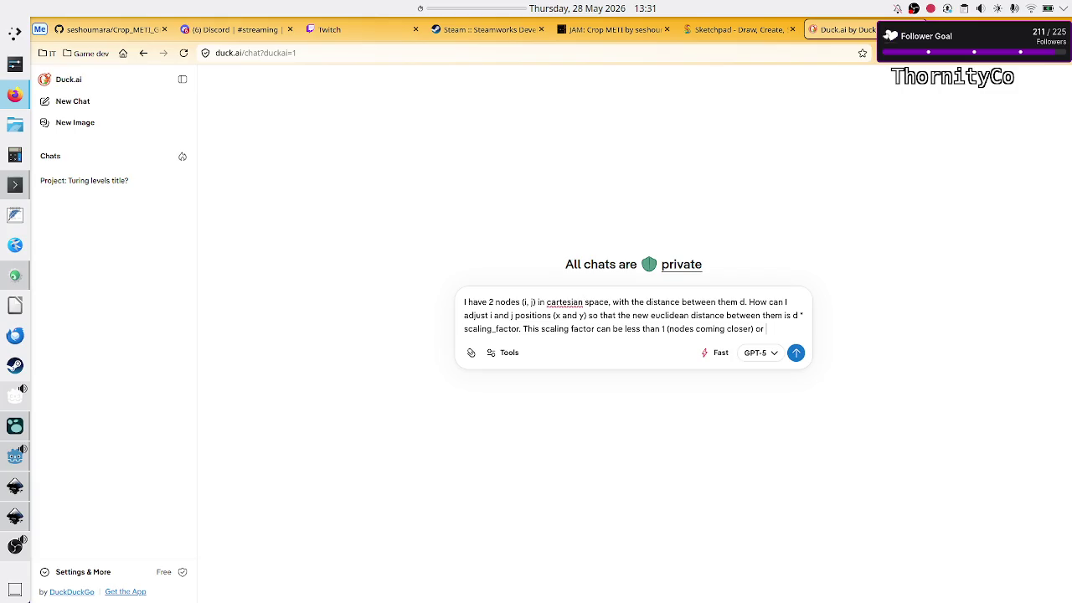
text(more than )
text( (mov)
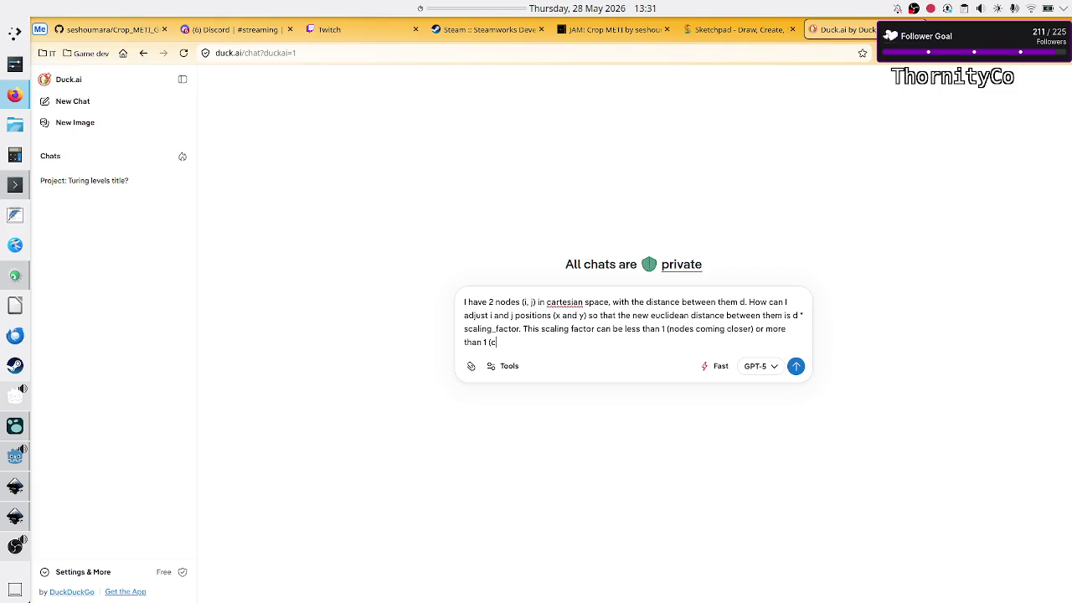
text(e)
key(BackSpace)
key(BackSpace)
key(BackSpace)
text(nodes moving ap)
key(BackSpace)
key(BackSpace)
text(art).)
key(Return)
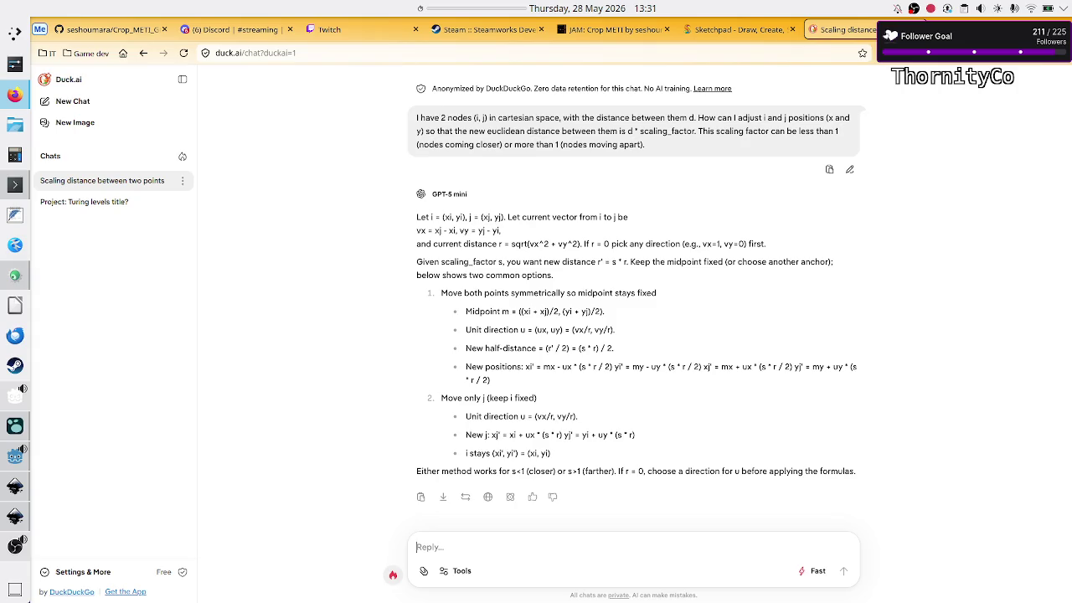
- Study the reply's current-distance and r' = s * r formulas and its symmetric and move-only-j options
drag(499, 248, 585, 248)
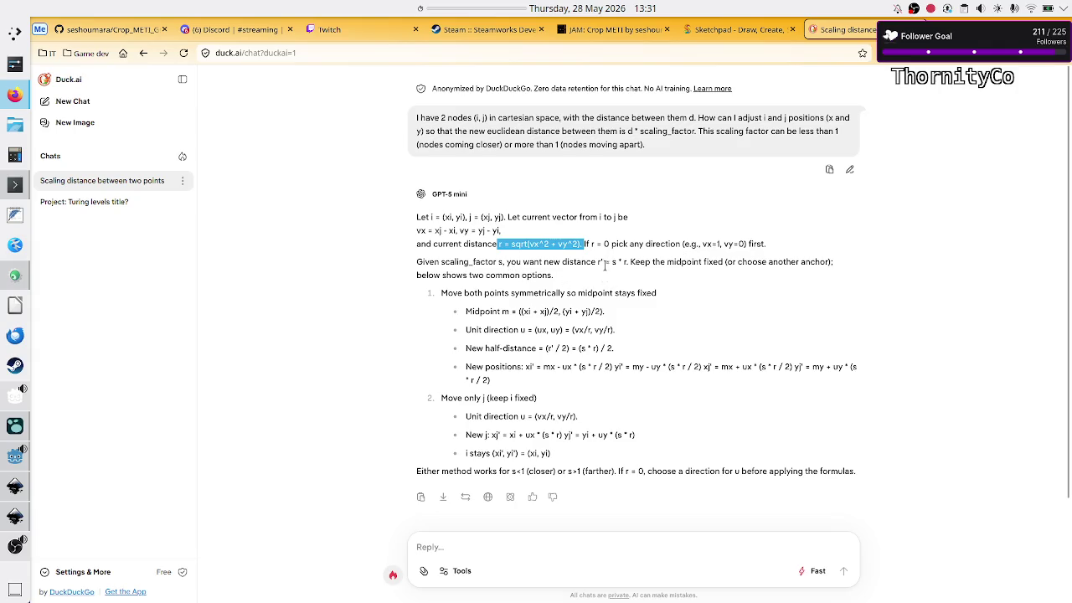
drag(598, 263, 628, 263)
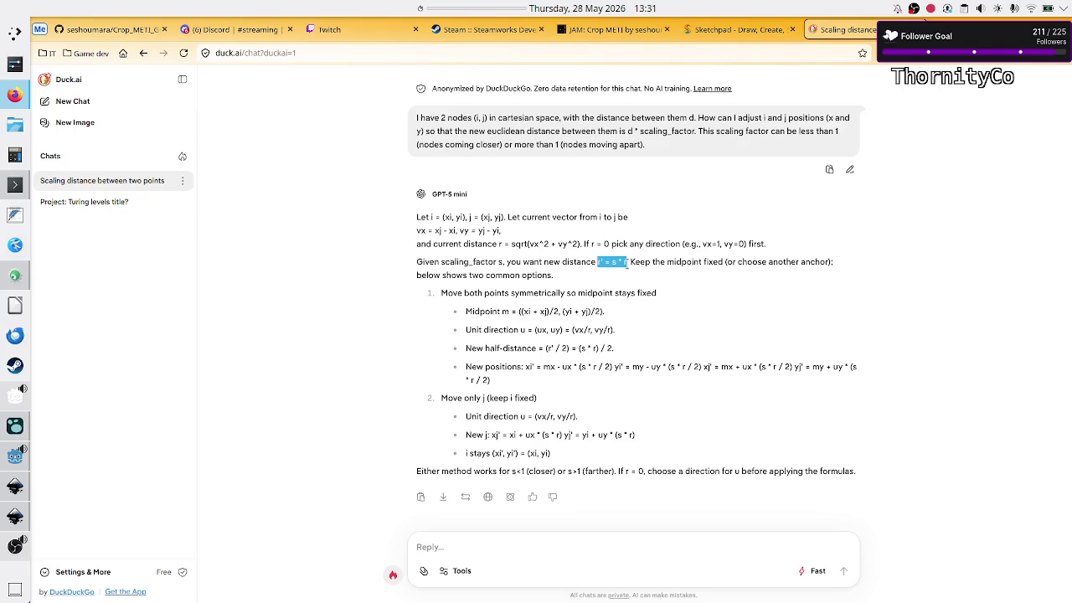
double_click(716, 262)
mouse_move(443, 293)
mouse_down()
mouse_move(543, 312)
mouse_move(577, 293)
mouse_move(659, 290)
mouse_up()
double_click(650, 293)
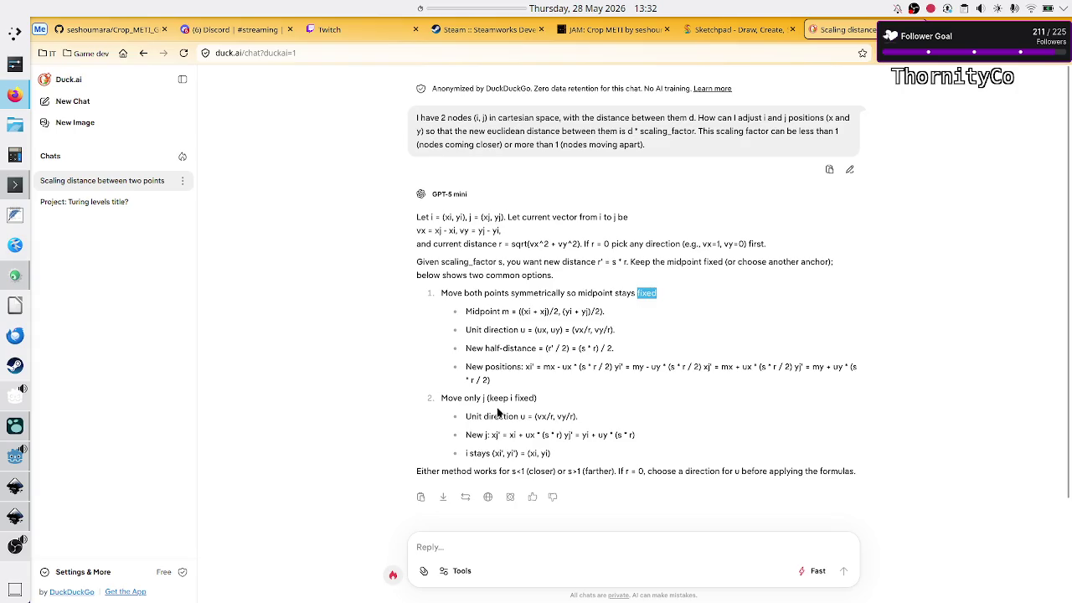
drag(441, 399, 543, 401)
click(543, 401)
drag(483, 293, 571, 289)
click(570, 289)
drag(448, 293, 593, 294)
click(593, 293)
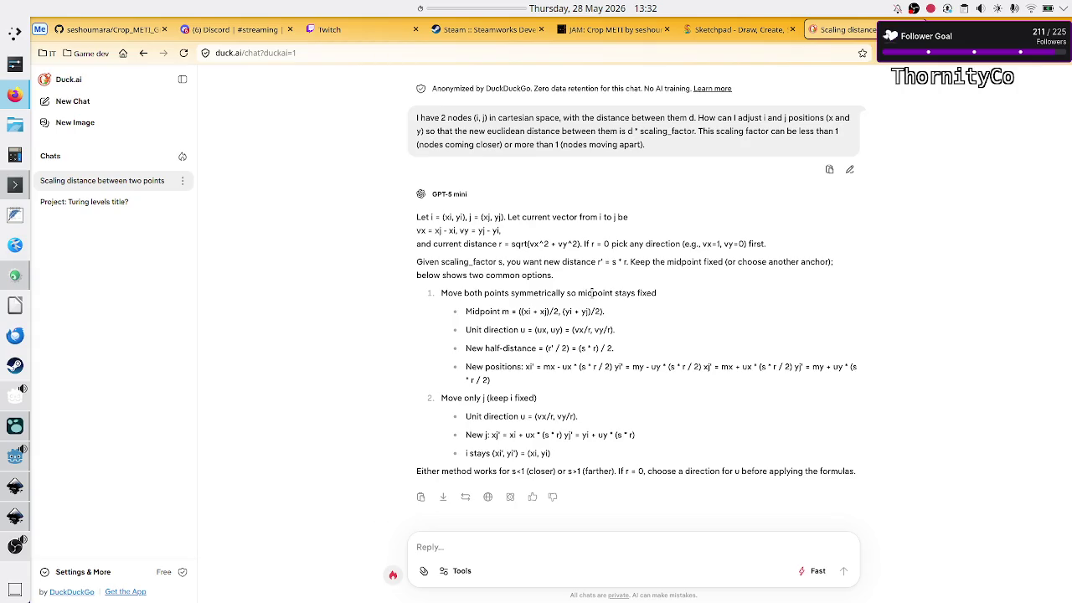
- Glance at the Godot script, then go back to the Sketchpad force diagram
key(alt+Tab)
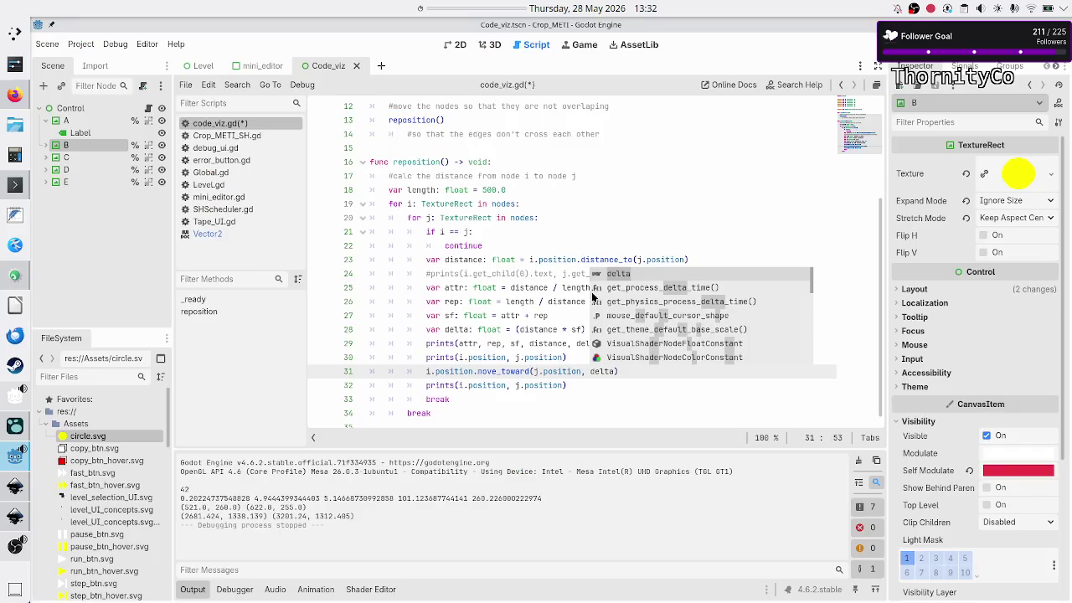
click(14, 94)
click(737, 30)
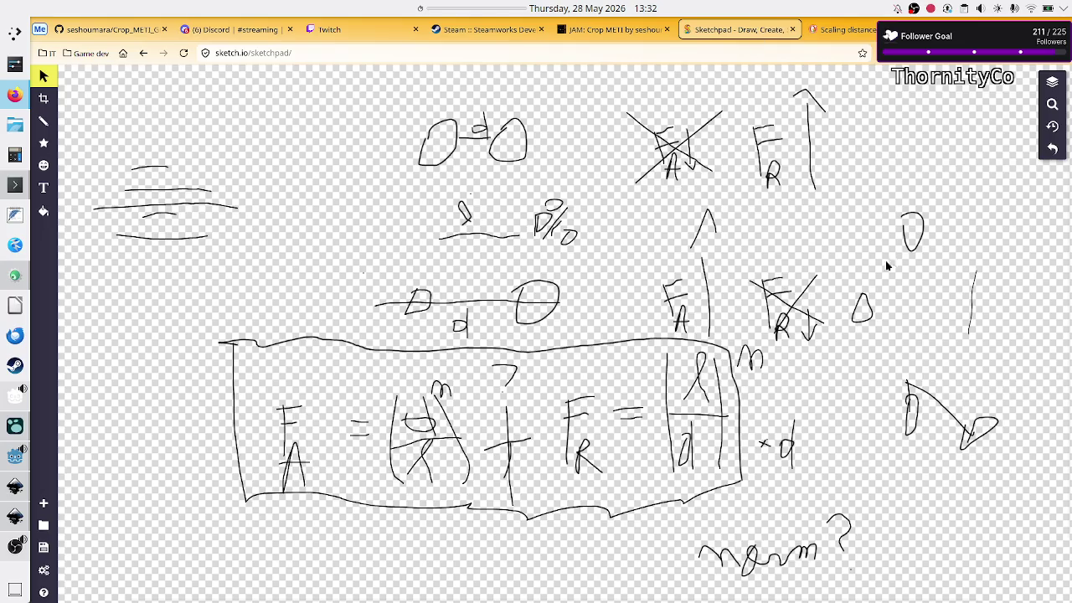
- Move the upper small node circle higher and the lower one down-left, then deselect
drag(862, 309, 880, 276)
click(912, 259)
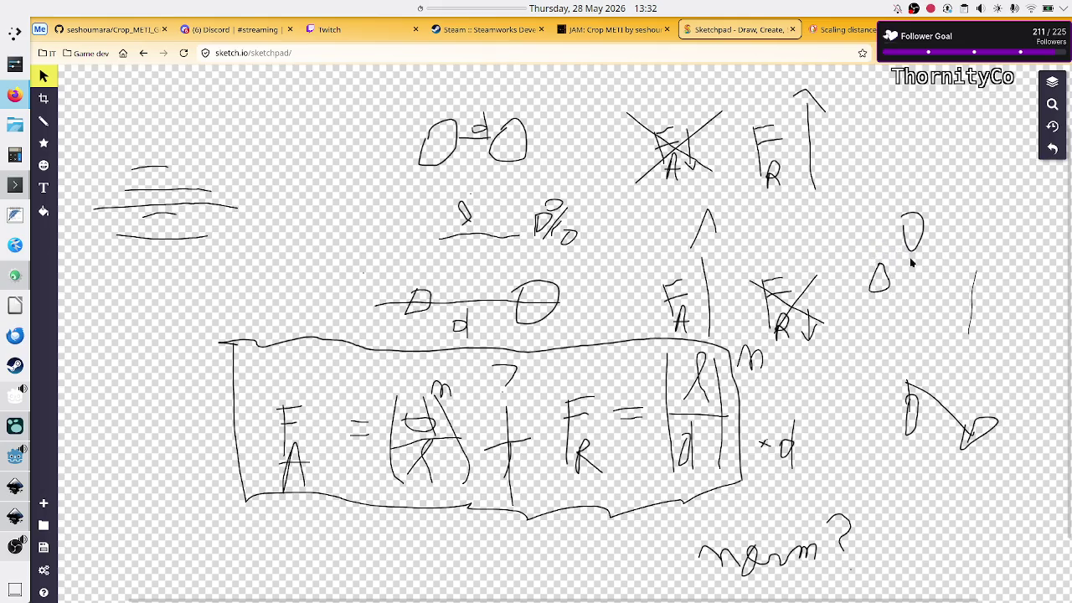
drag(913, 230, 928, 195)
drag(878, 280, 868, 302)
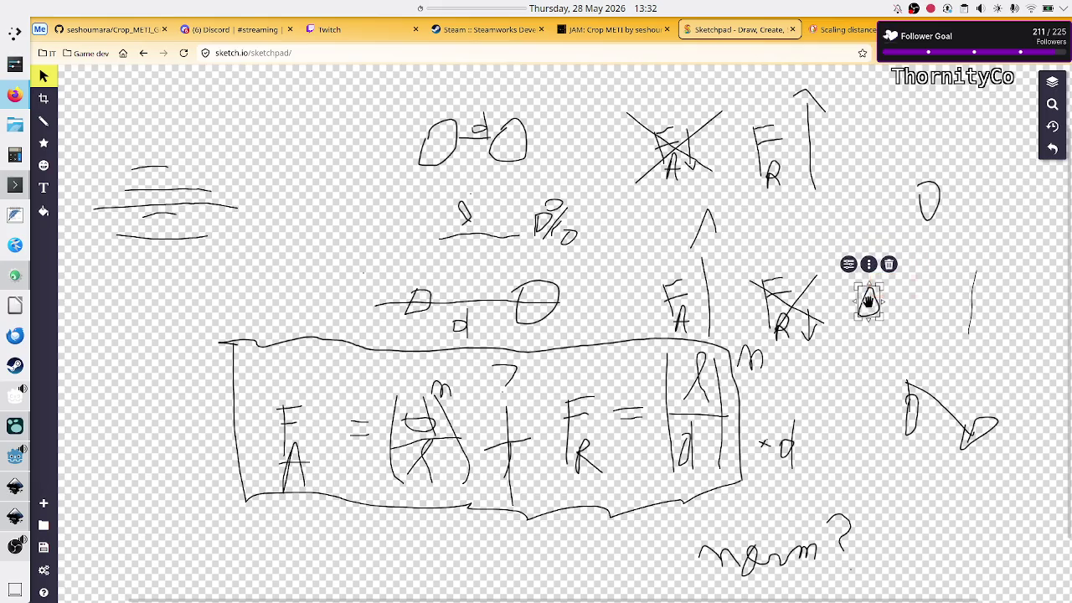
click(890, 249)
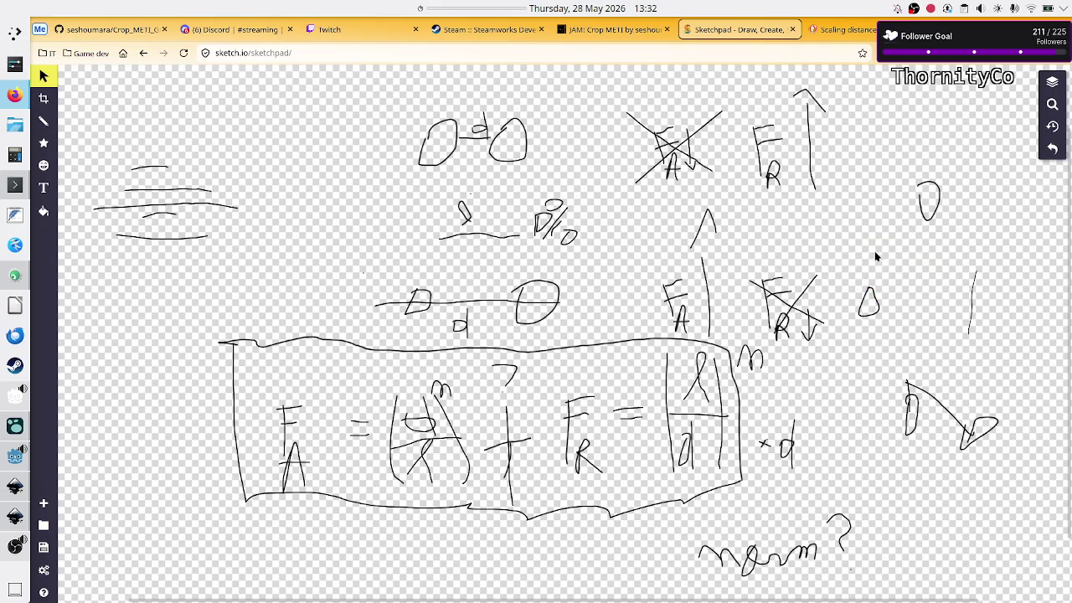